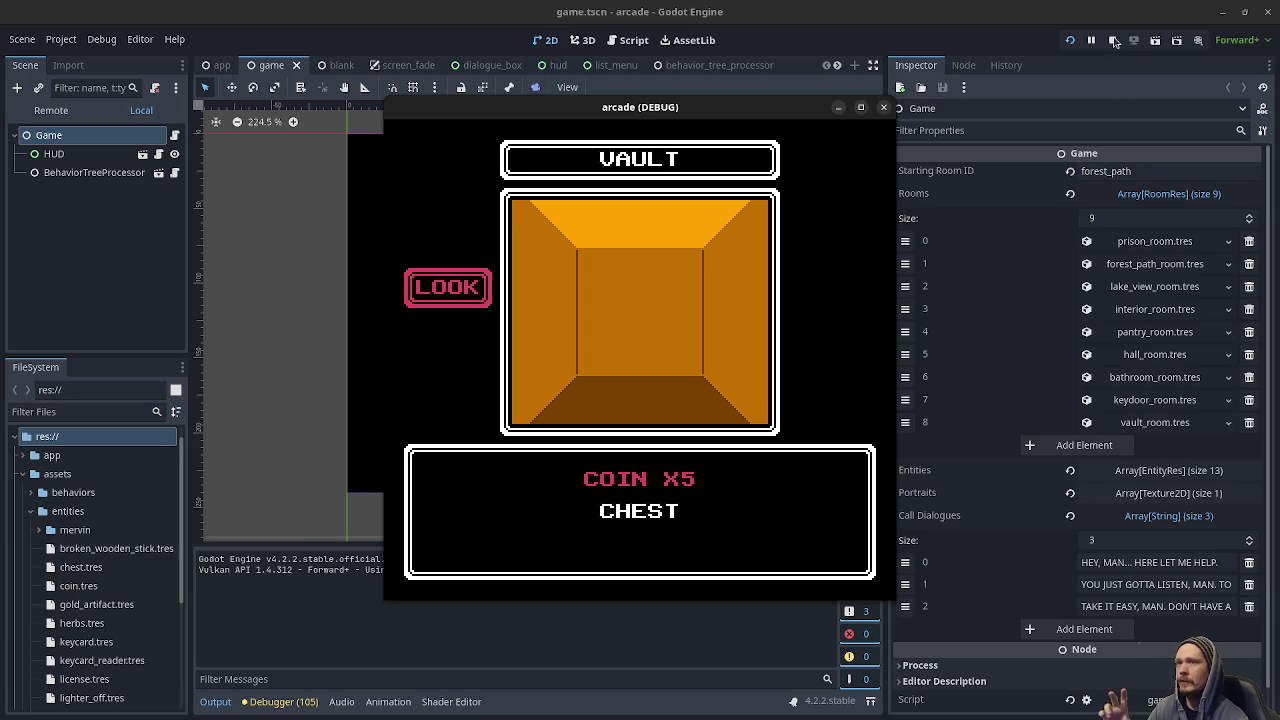
# Advance the vault dialogue to the GRAB command, then bring up the Princess Tomato image results.
pyautogui.press('Return')
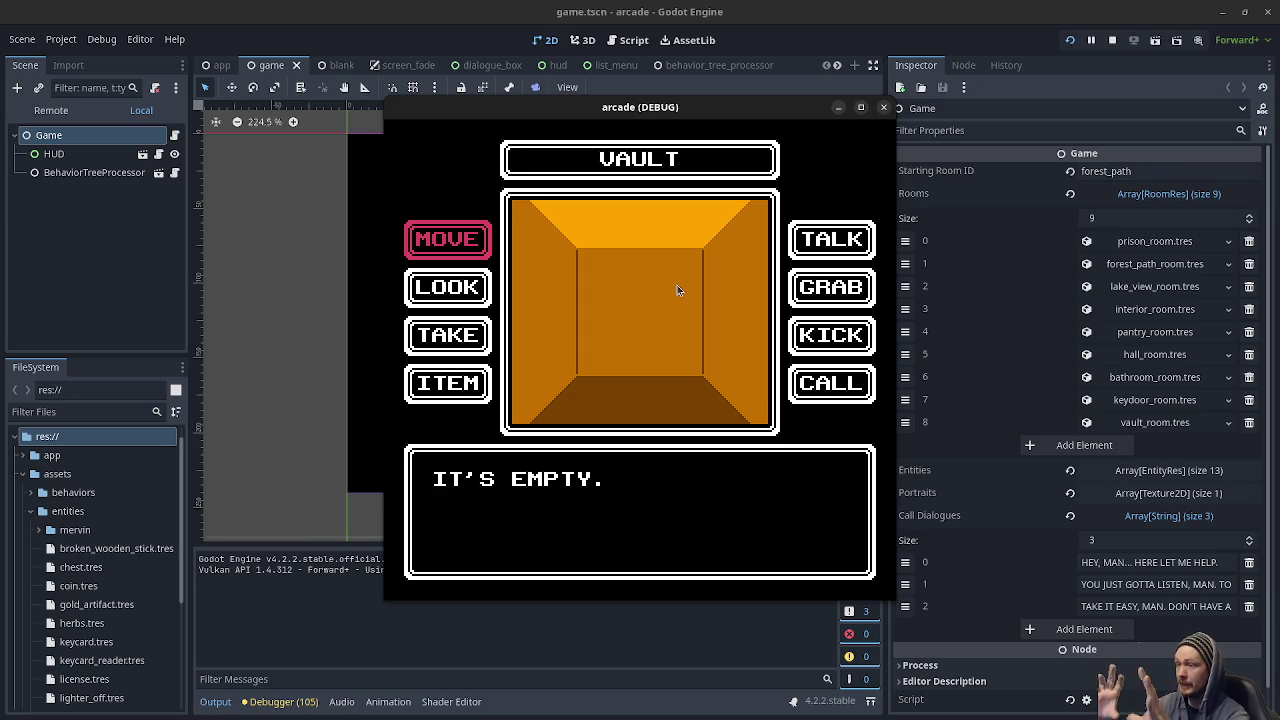
pyautogui.press('Right')
pyautogui.press('Down')
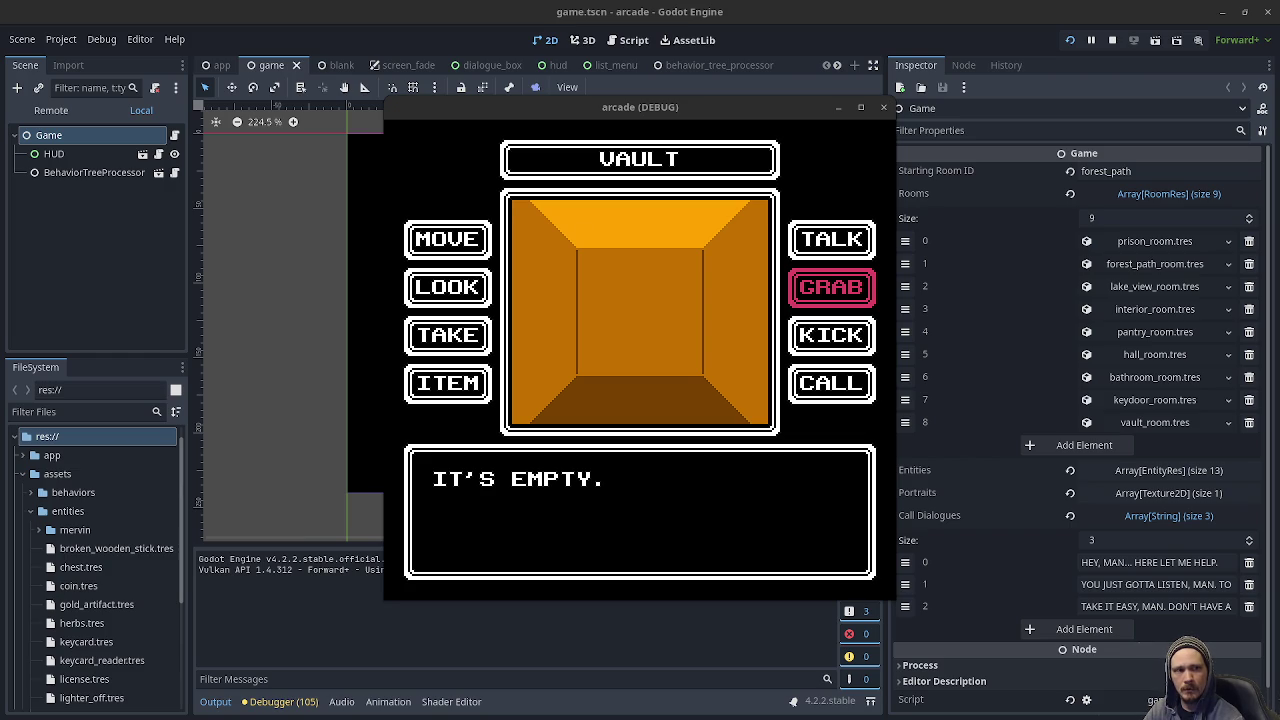
pyautogui.hotkey('alt', 'Tab')
pyautogui.moveTo(585, 107)
pyautogui.mouseDown()
pyautogui.moveTo(577, 572)
pyautogui.moveTo(503, 565)
pyautogui.moveTo(563, 559)
pyautogui.mouseUp()
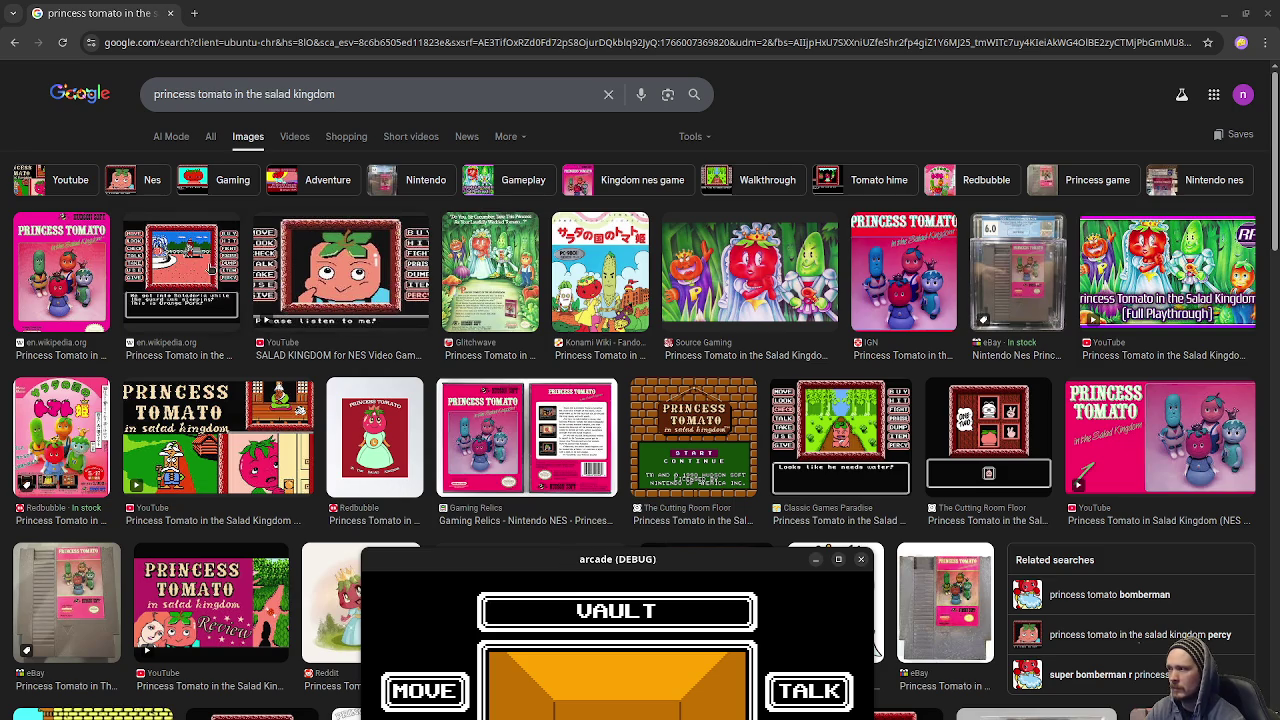
# Preview Princess Tomato screenshots, ending on the one with command columns around the picture.
pyautogui.click(211, 269)
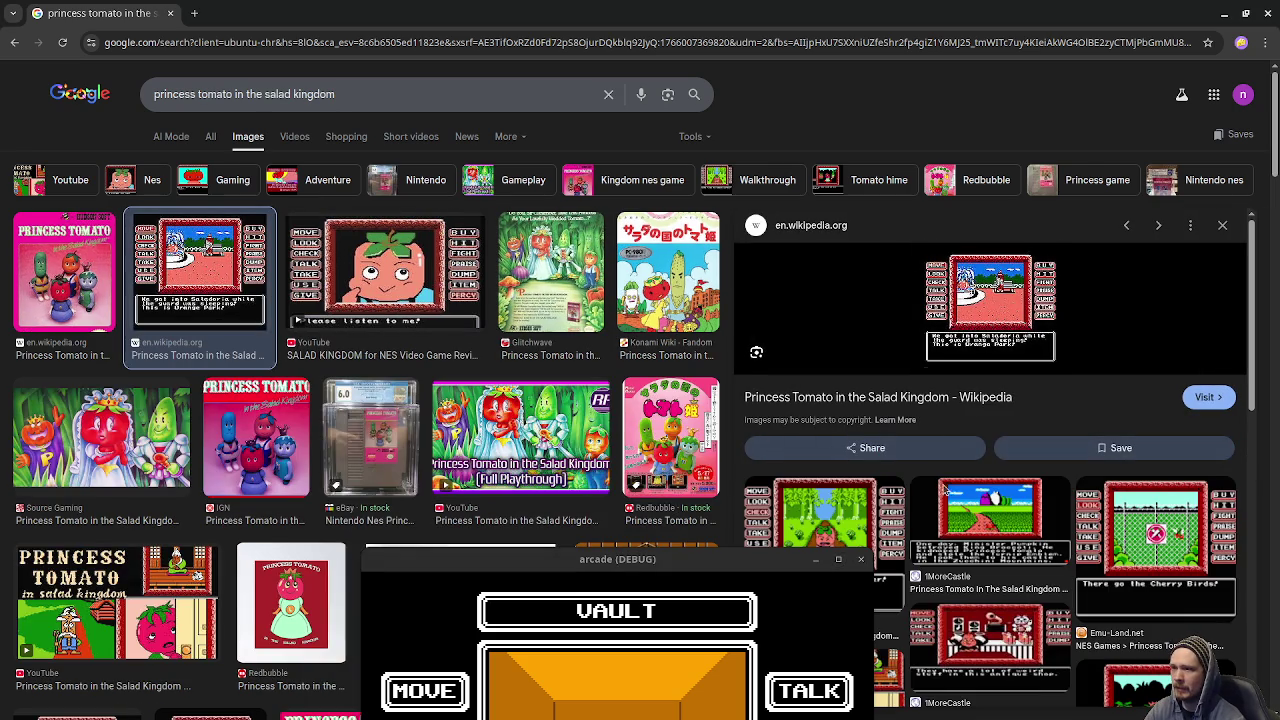
pyautogui.click(850, 518)
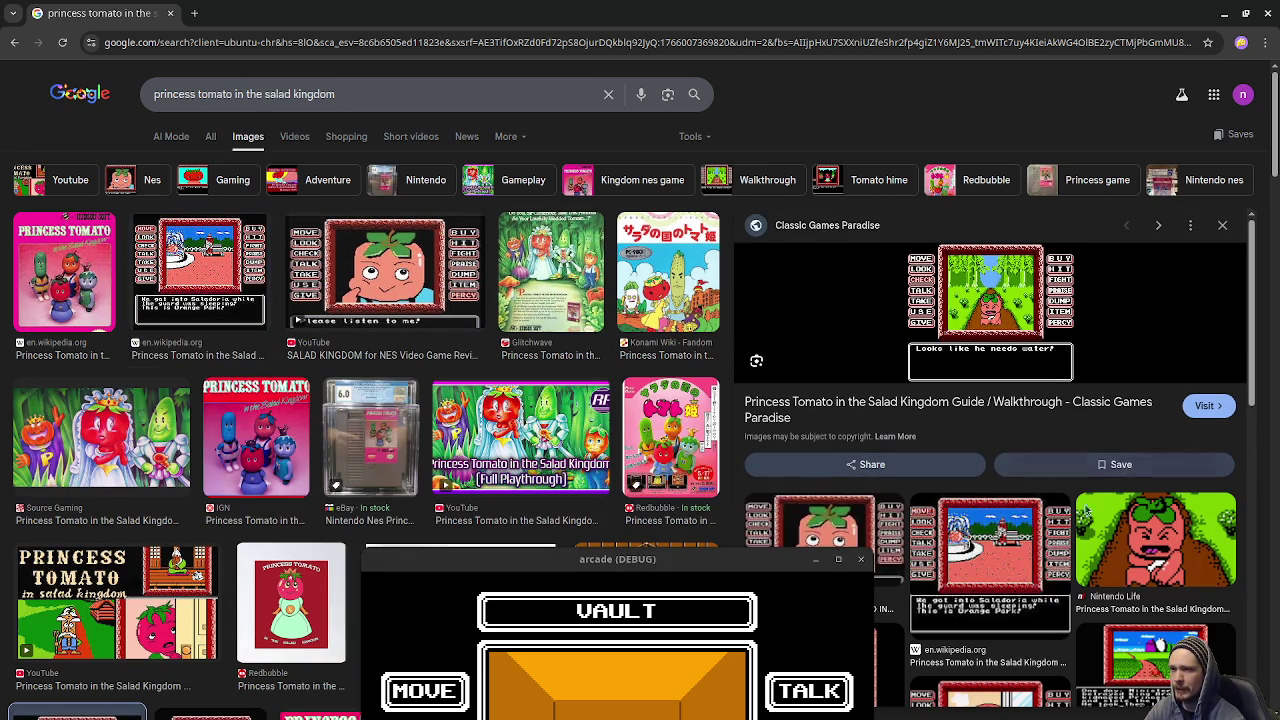
pyautogui.scroll(-1, 982, 525)
pyautogui.scroll(-3, 982, 525)
pyautogui.click(1037, 428)
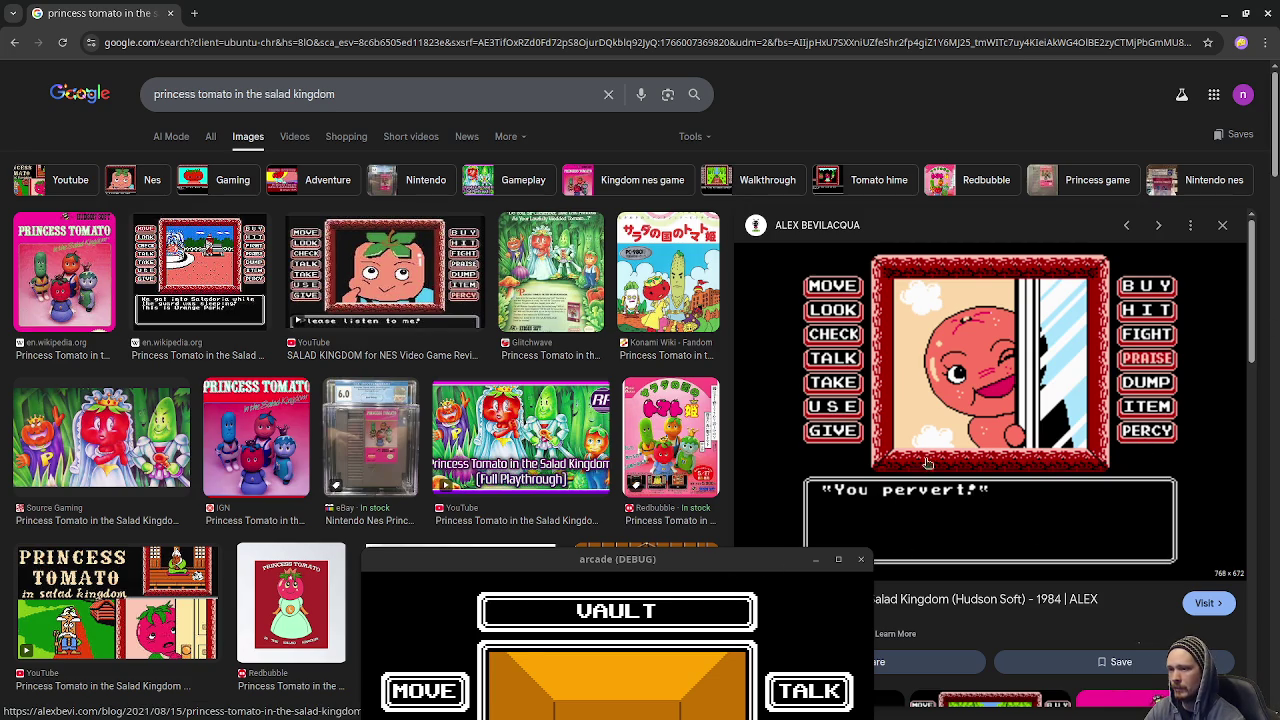
# Move the game's command choice to TALK, close the game window, and select the search query.
pyautogui.moveTo(711, 556)
pyautogui.mouseDown()
pyautogui.moveTo(694, 206)
pyautogui.moveTo(628, 142)
pyautogui.mouseUp()
pyautogui.scroll(-3, 1031, 364)
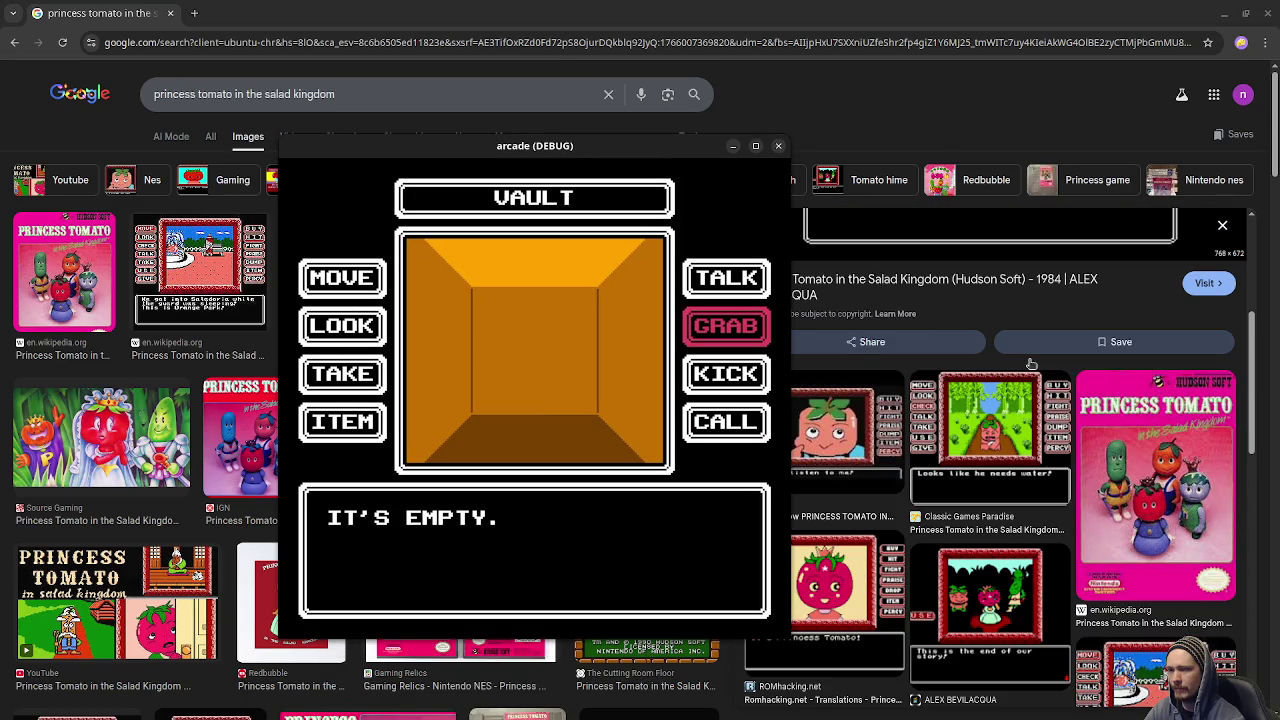
pyautogui.scroll(3, 1031, 364)
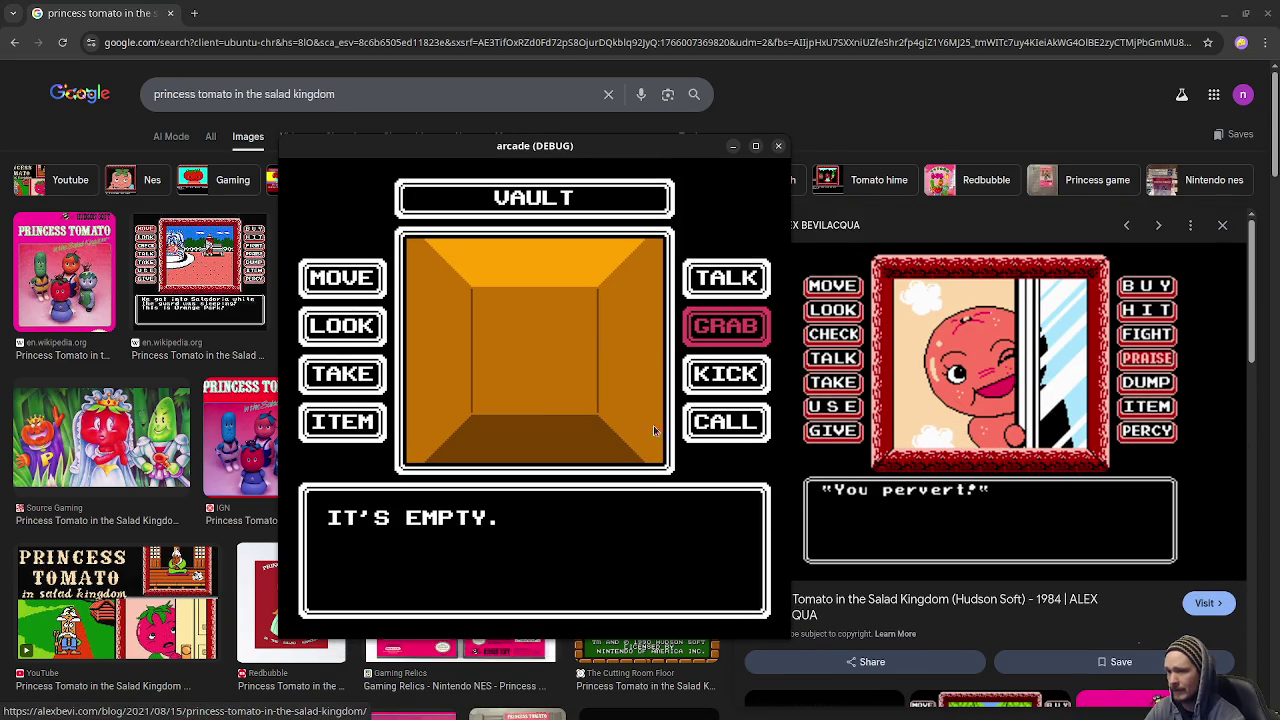
pyautogui.press('Up')
pyautogui.press('Down')
pyautogui.press('Down')
pyautogui.press('Up')
pyautogui.press('Up')
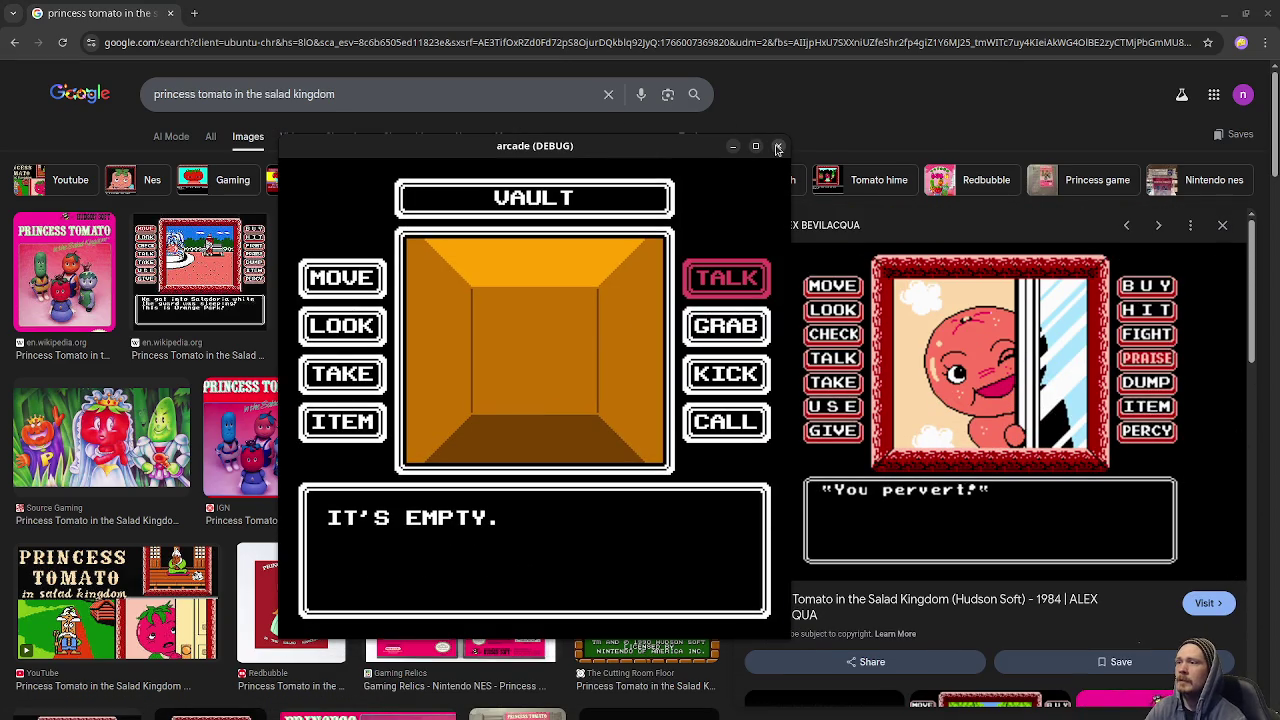
pyautogui.click(778, 148)
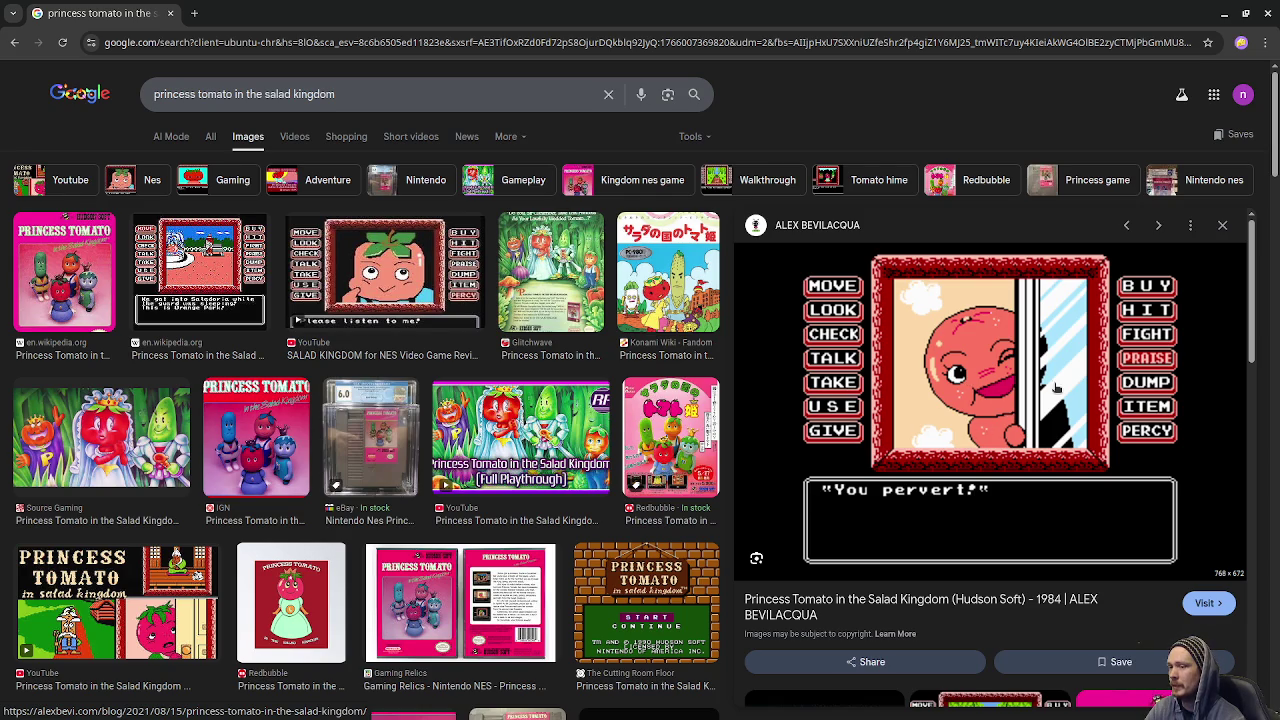
pyautogui.moveTo(370, 95); pyautogui.dragTo(128, 114)
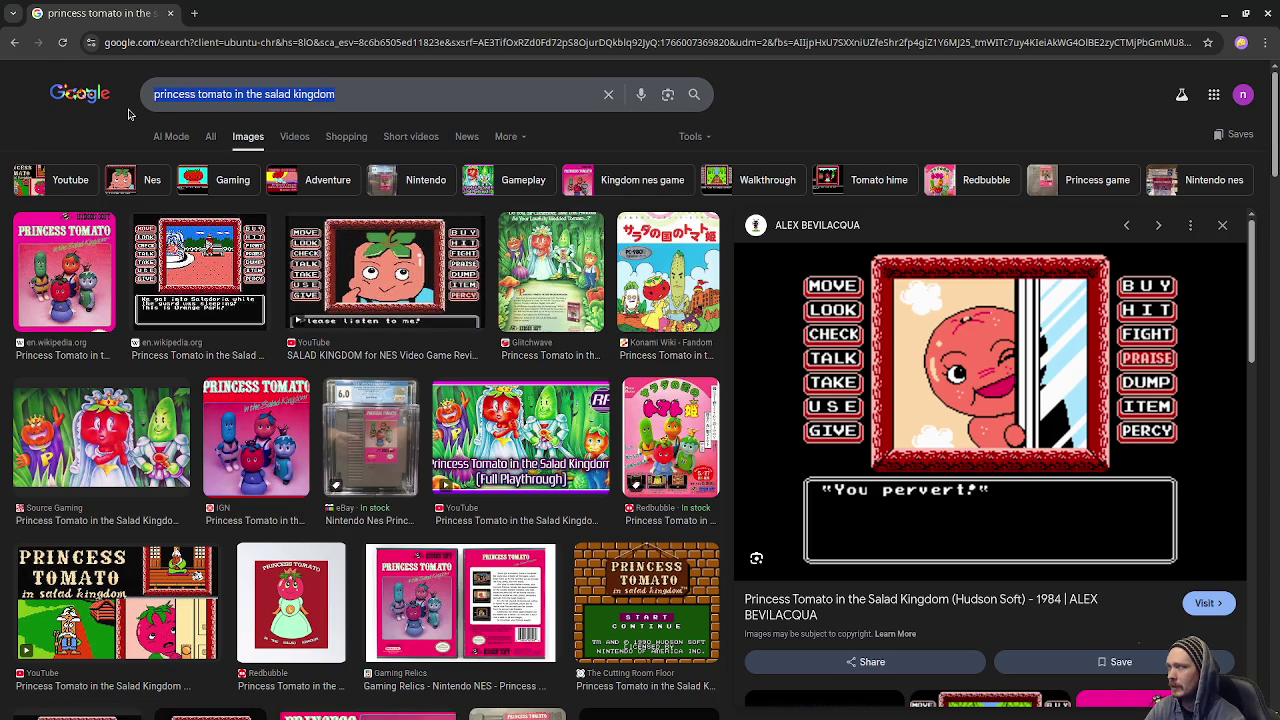
# Search 'snatcher game' and preview the Giant Bomb and red Snatcher command-list screenshots.
pyautogui.write('snatcher game')
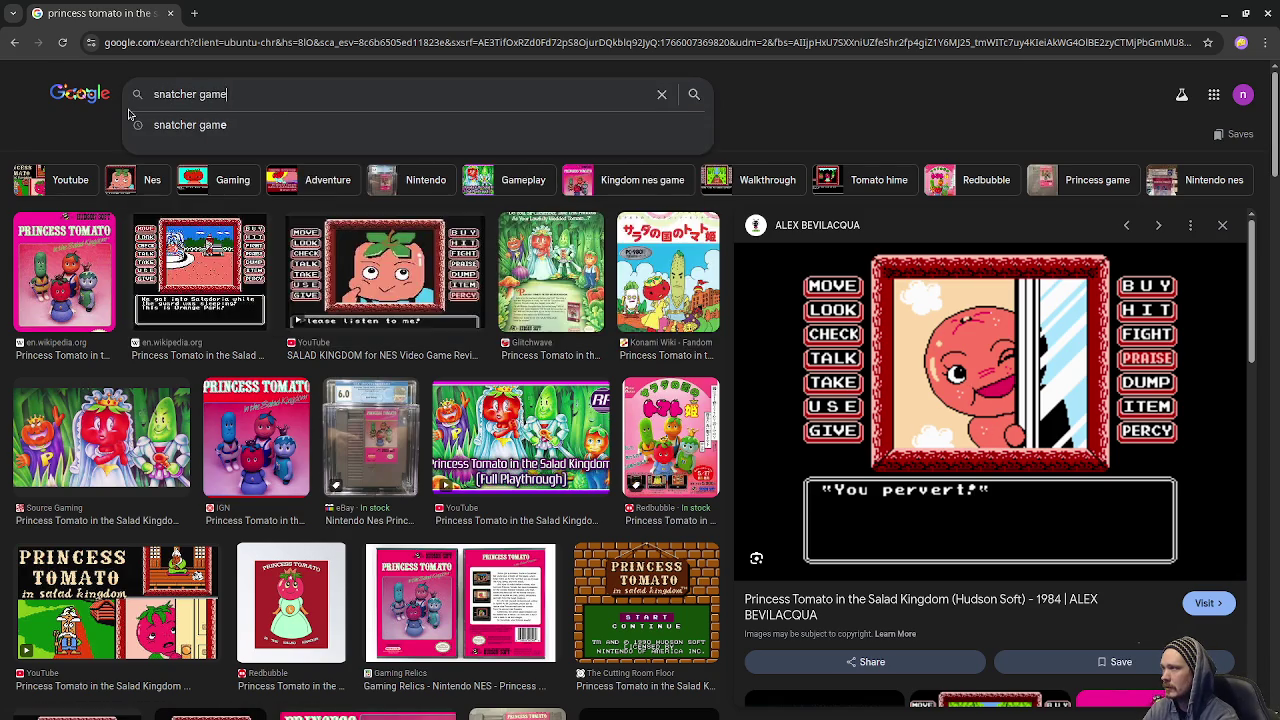
pyautogui.press('Return')
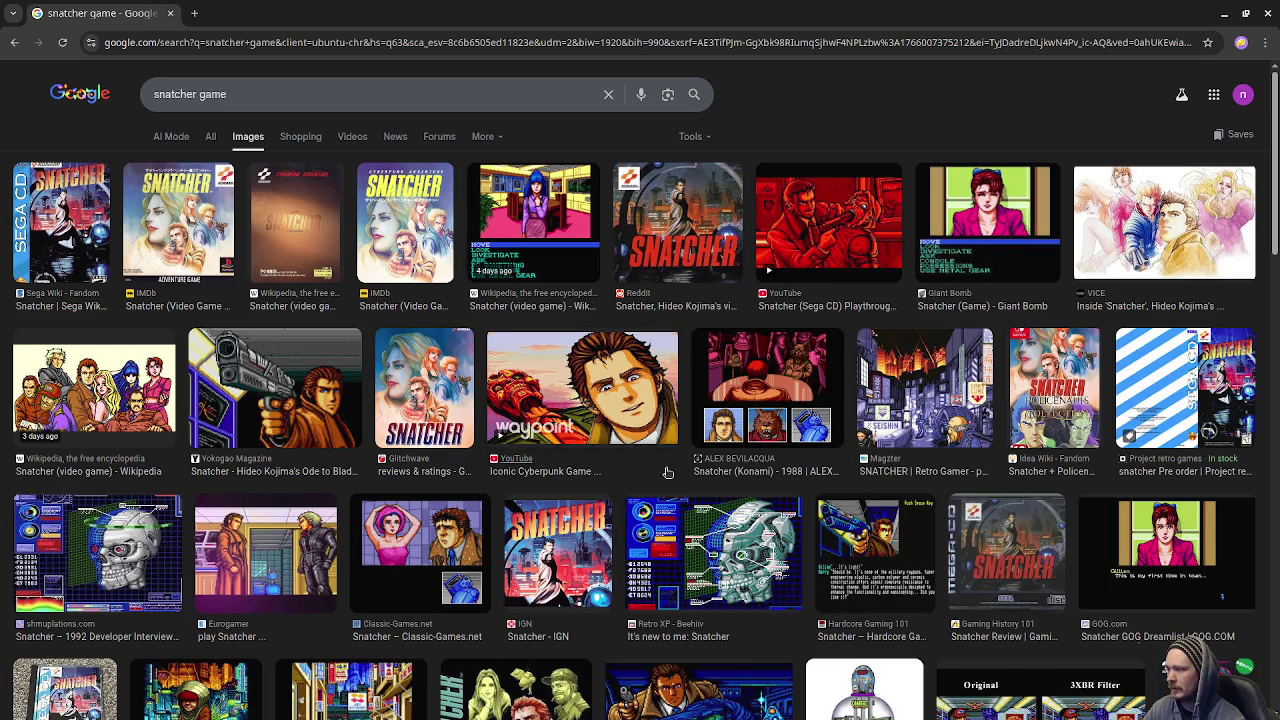
pyautogui.click(998, 259)
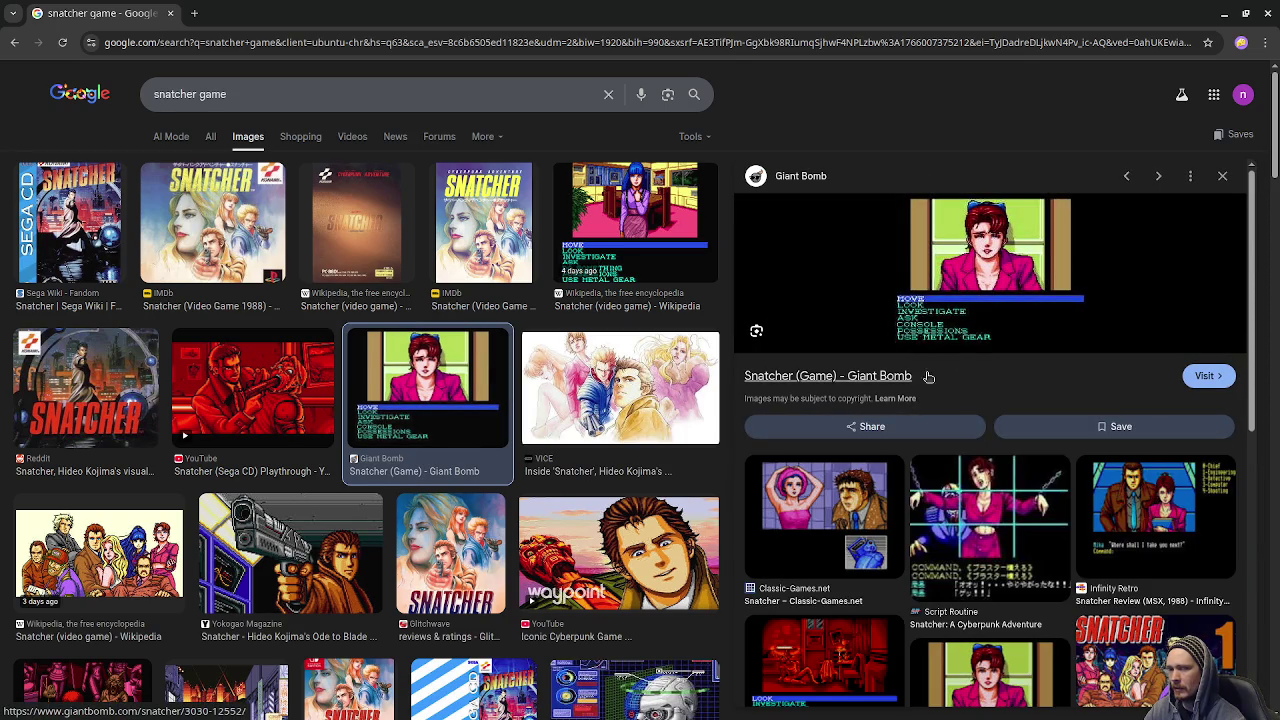
pyautogui.scroll(-2, 950, 420)
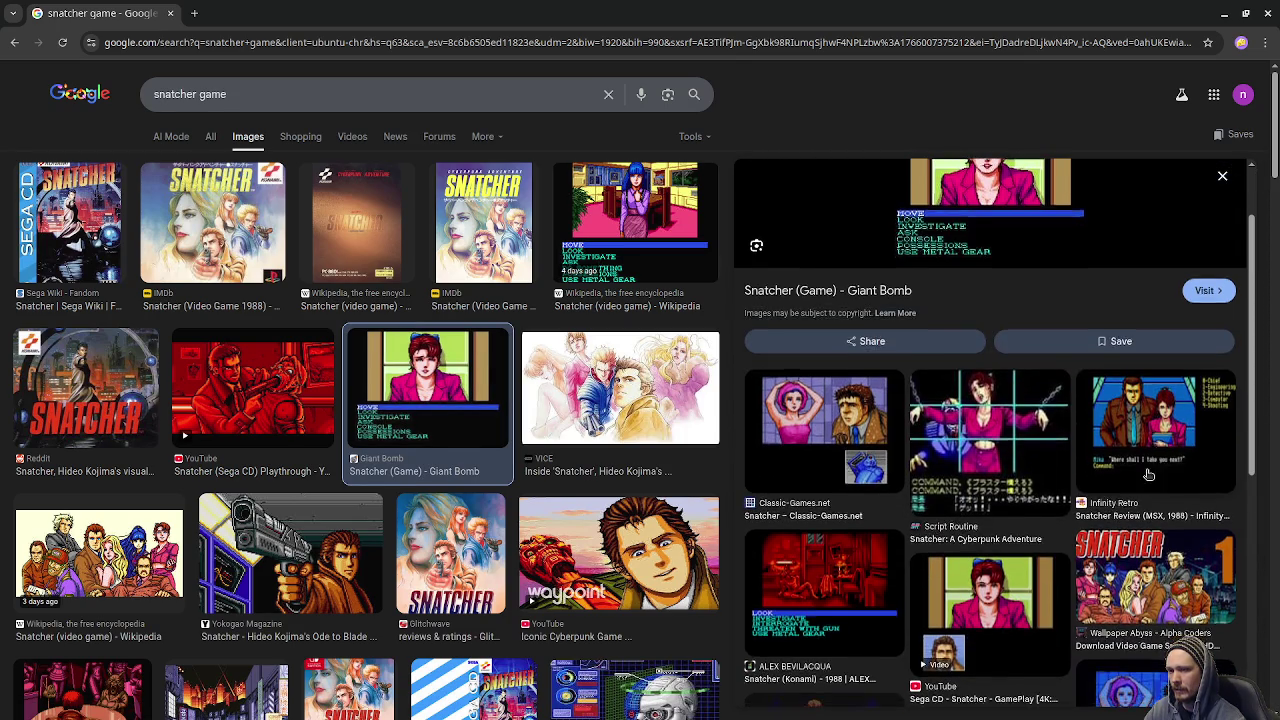
pyautogui.scroll(-3, 1149, 474)
pyautogui.click(870, 400)
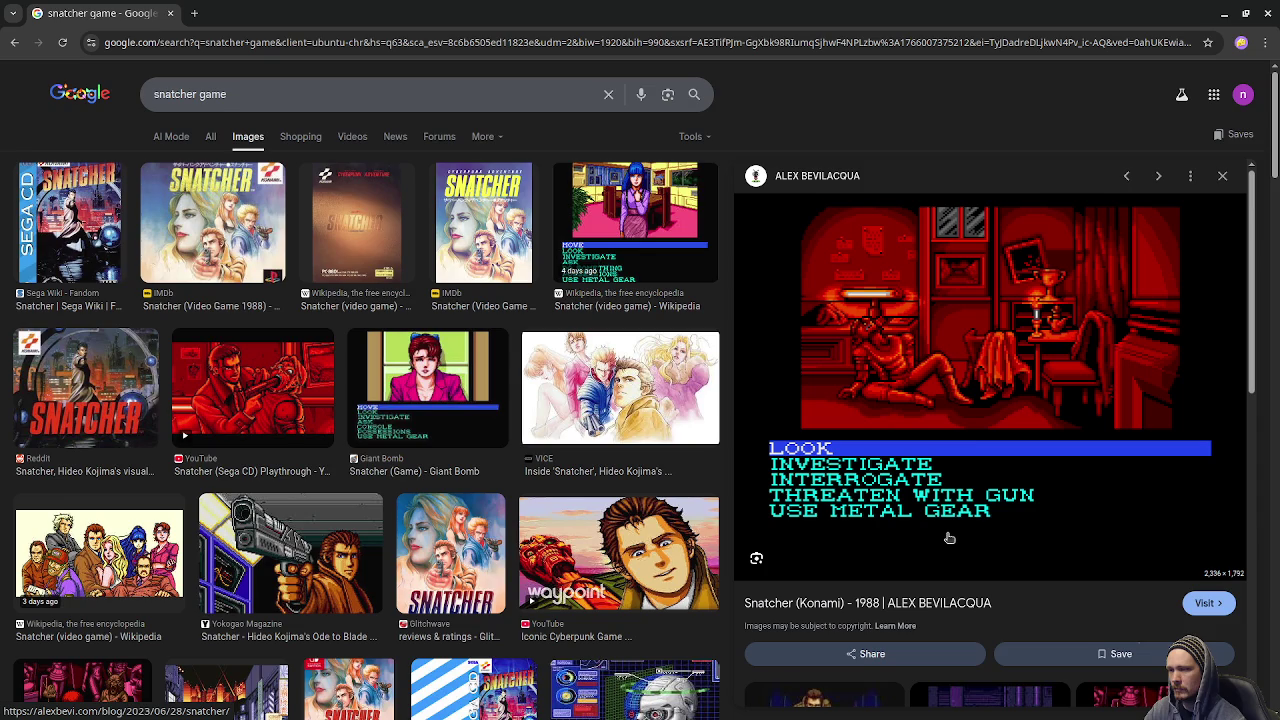
# Switch to Aseprite and open mock3.aseprite, the Forest Path mockup, from Recent files.
pyautogui.press('super')
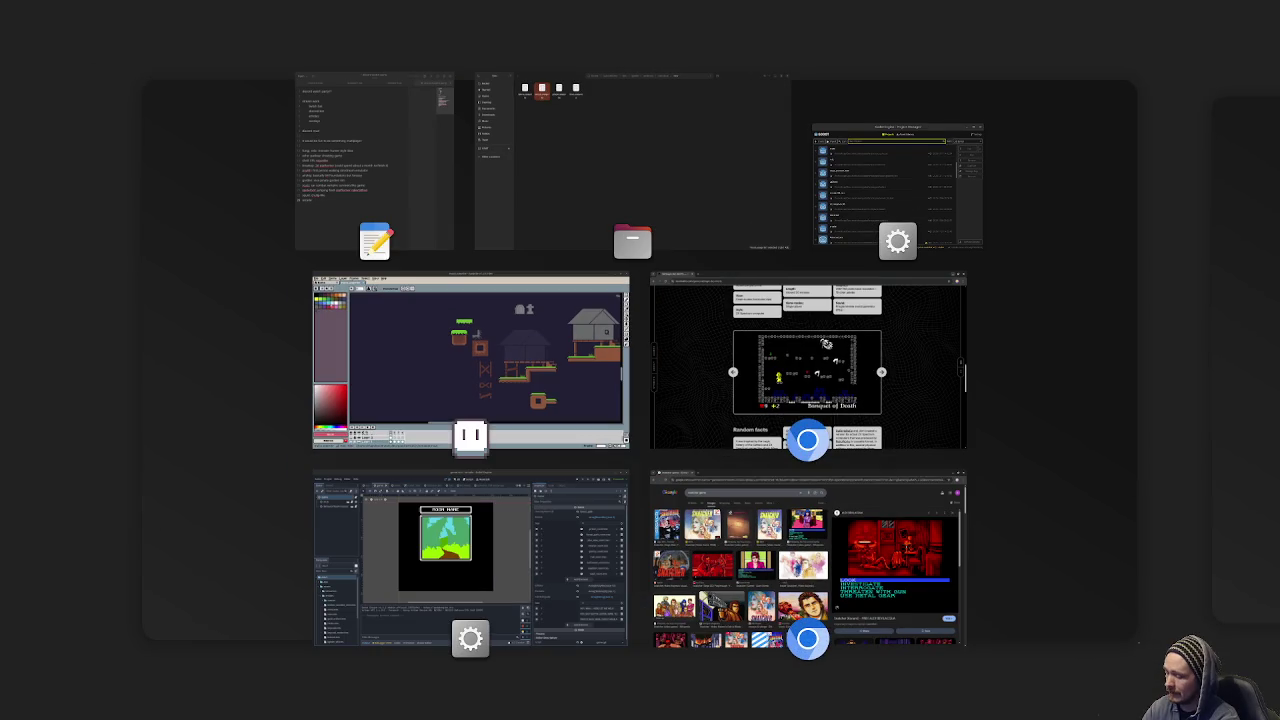
pyautogui.click(470, 360)
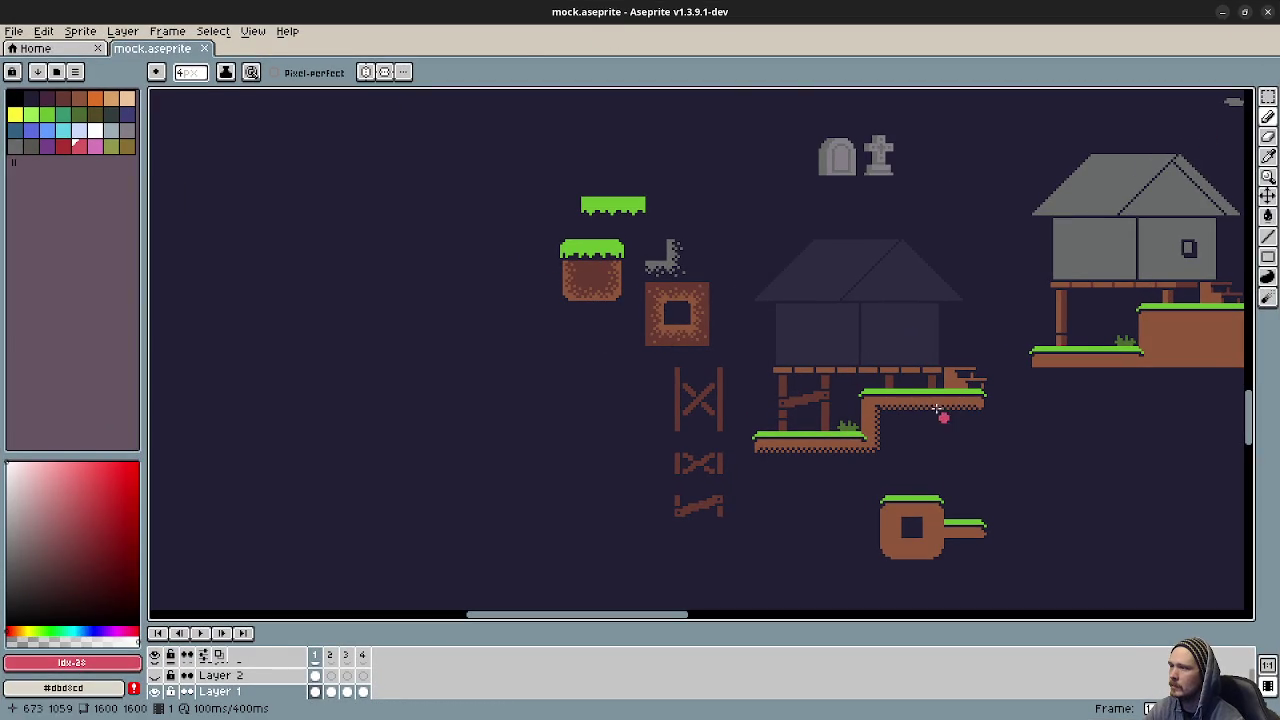
pyautogui.click(40, 48)
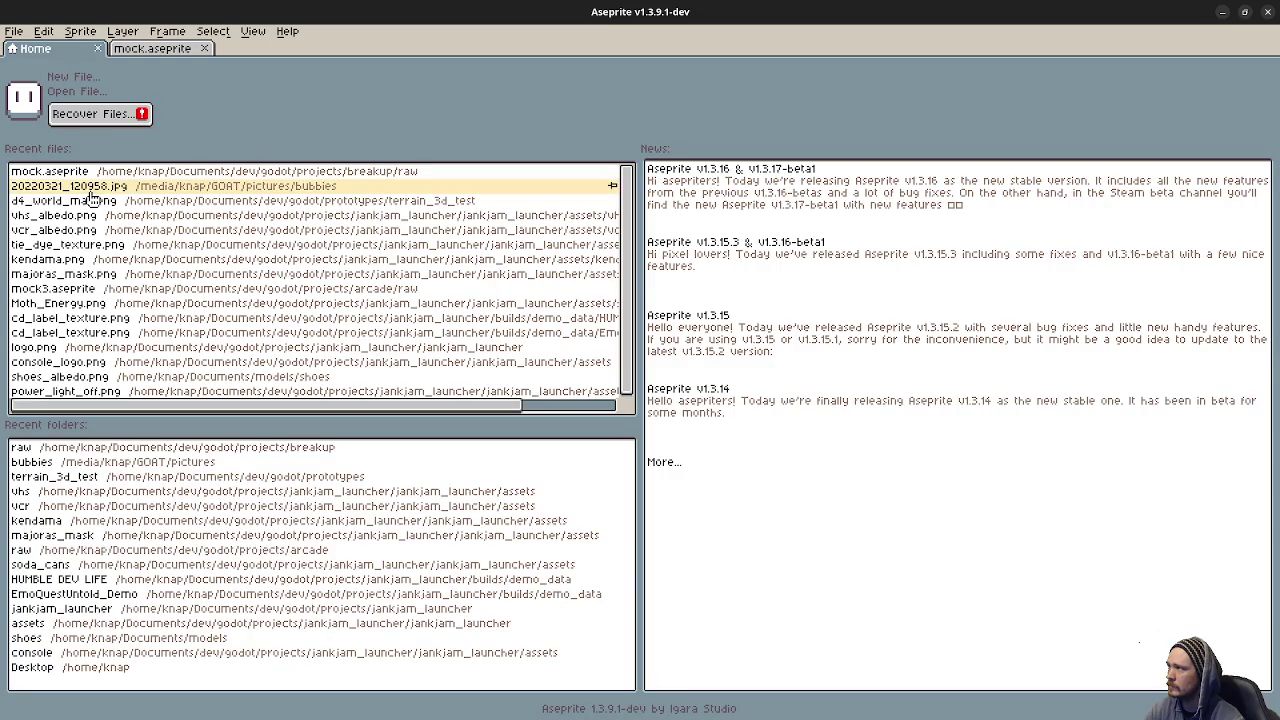
pyautogui.click(68, 290)
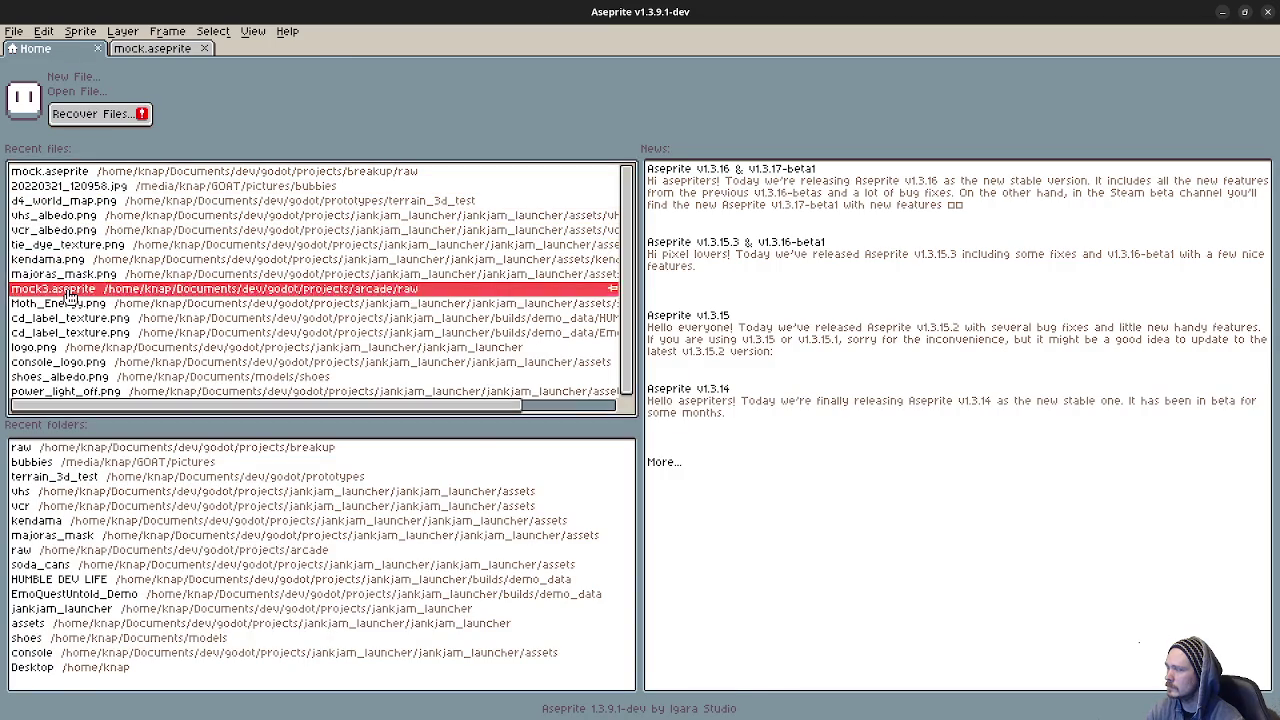
pyautogui.click(68, 290)
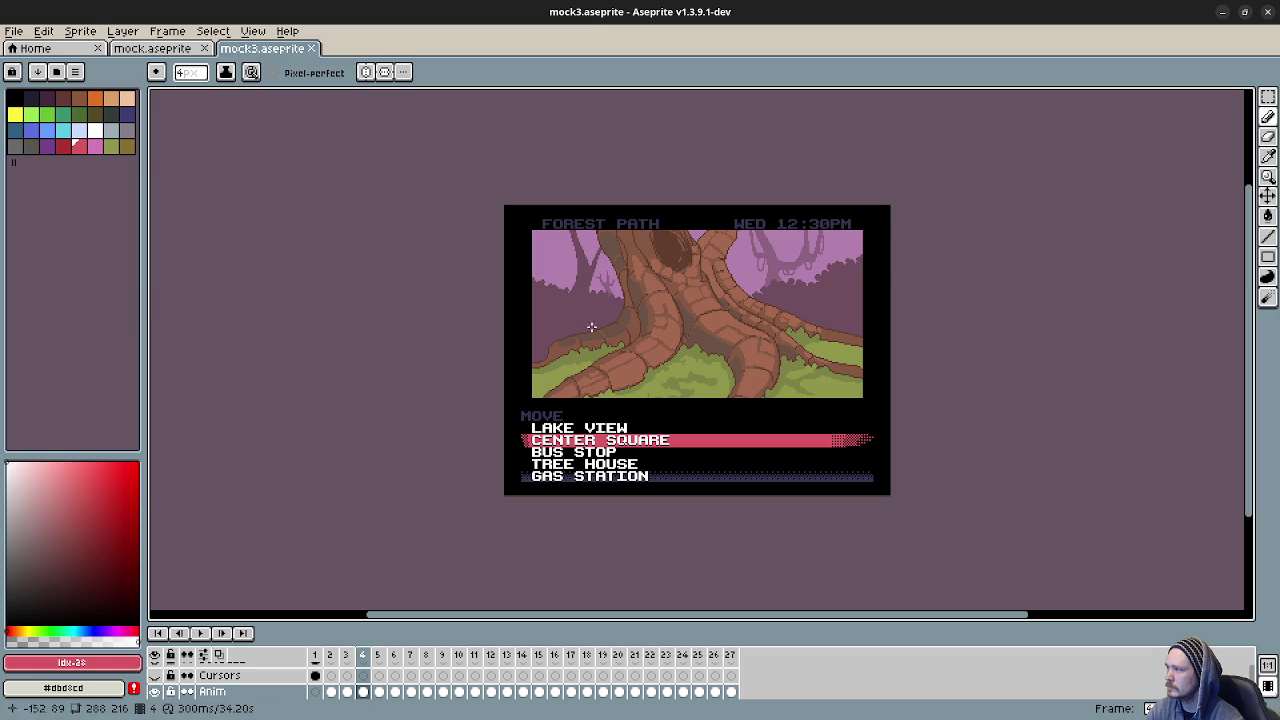
# Play the mock3 animation through its menu and dialogue frames, then minimise Aseprite.
pyautogui.click(203, 634)
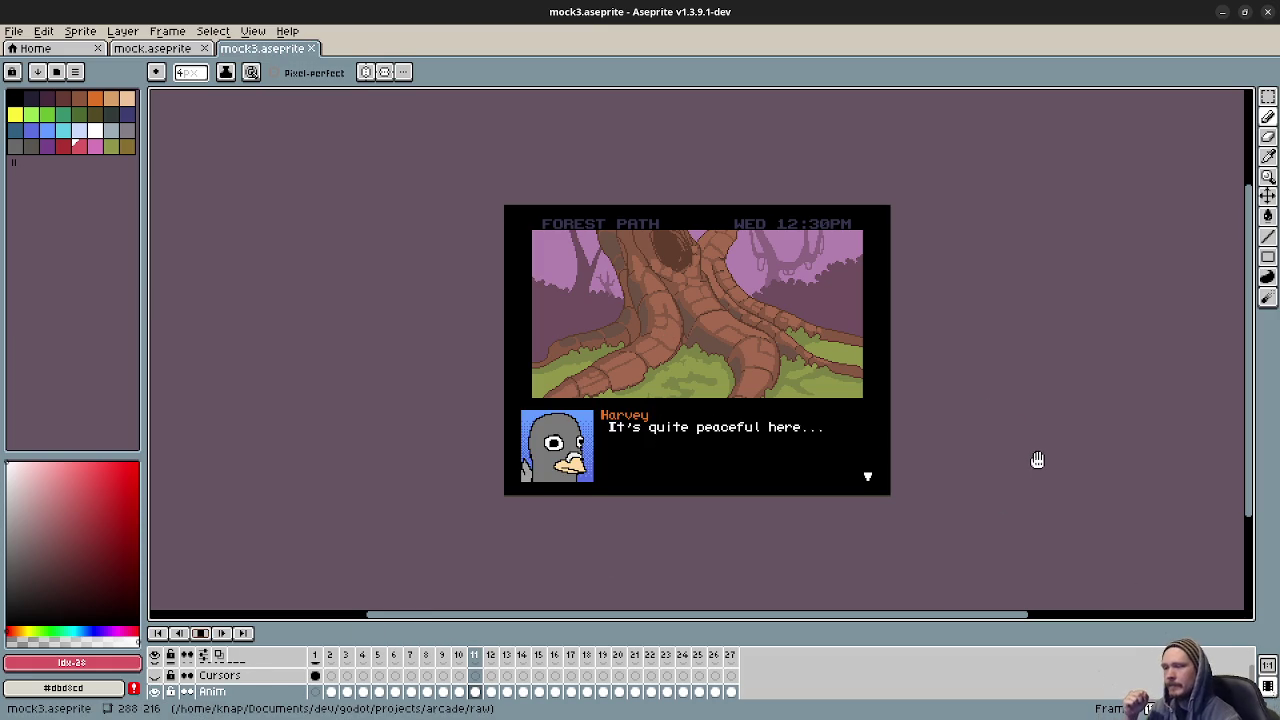
pyautogui.scroll(2, 1039, 456)
pyautogui.moveTo(957, 451)
pyautogui.mouseDown()
pyautogui.moveTo(1097, 477)
pyautogui.moveTo(1010, 439)
pyautogui.mouseUp()
pyautogui.scroll(-2, 1100, 480)
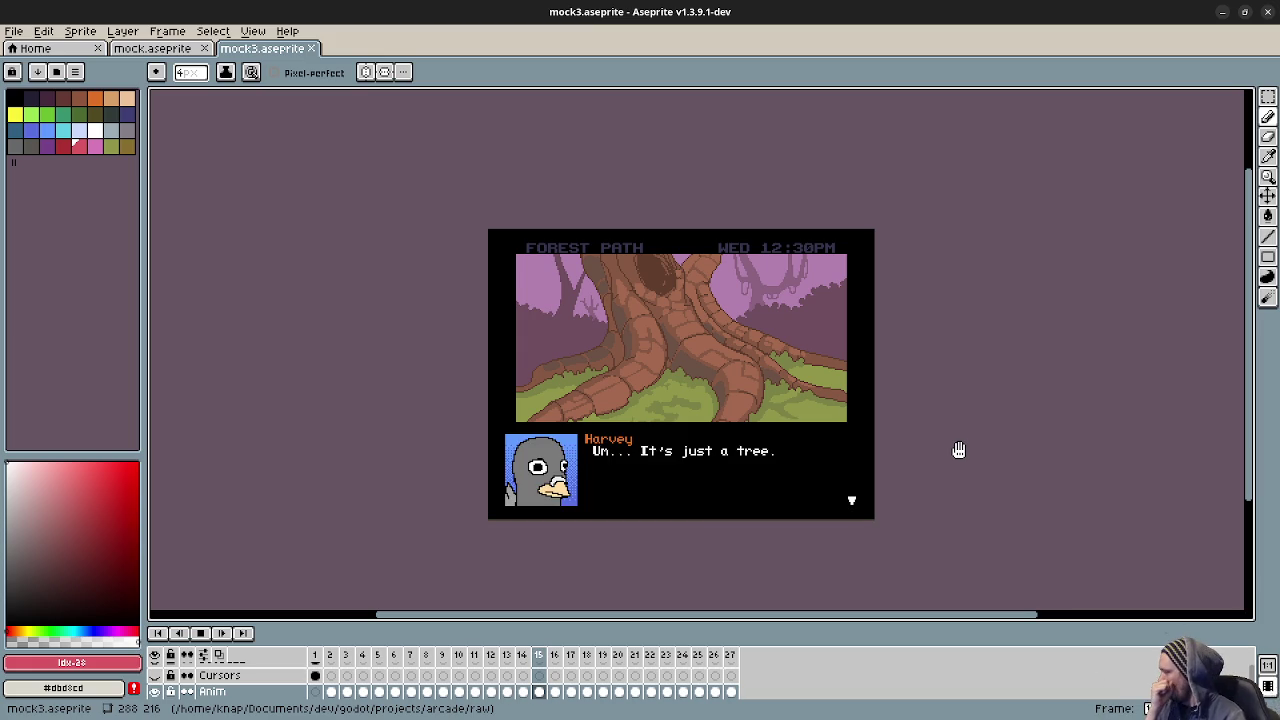
pyautogui.click(1226, 12)
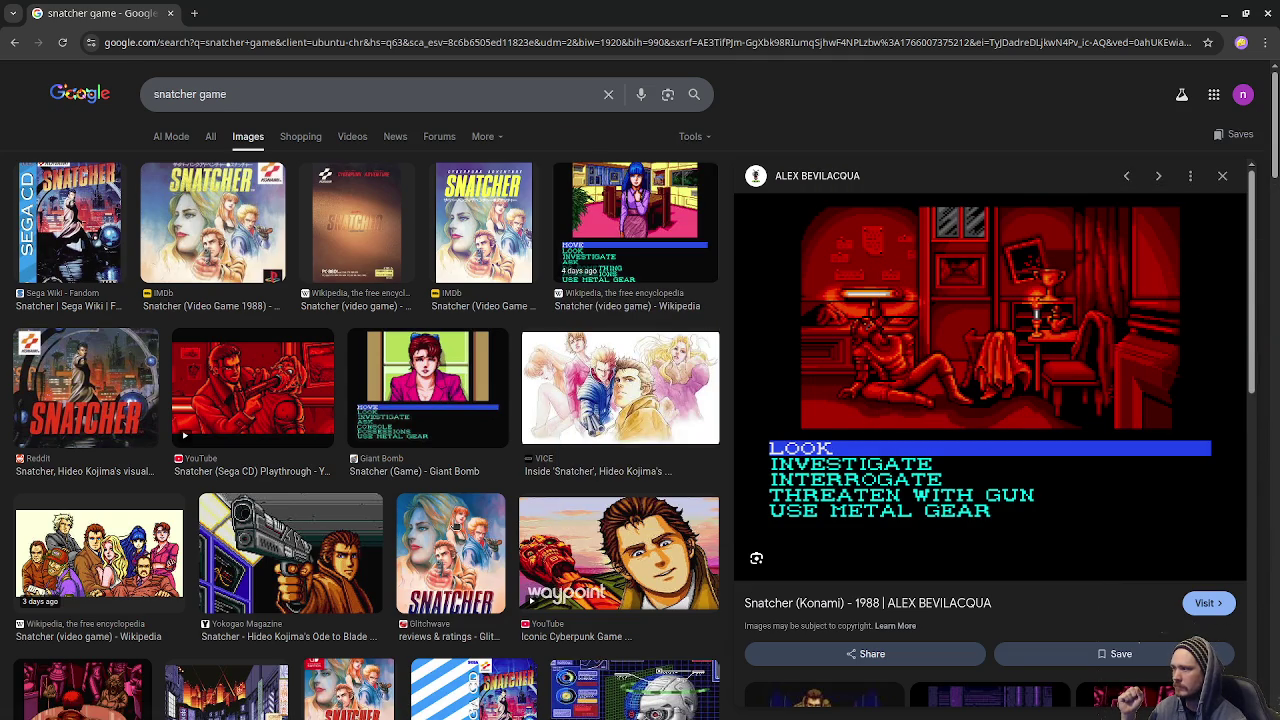
# Scroll the Snatcher results and enlarge the XBLAFans Snatcher image.
pyautogui.scroll(-5, 489, 515)
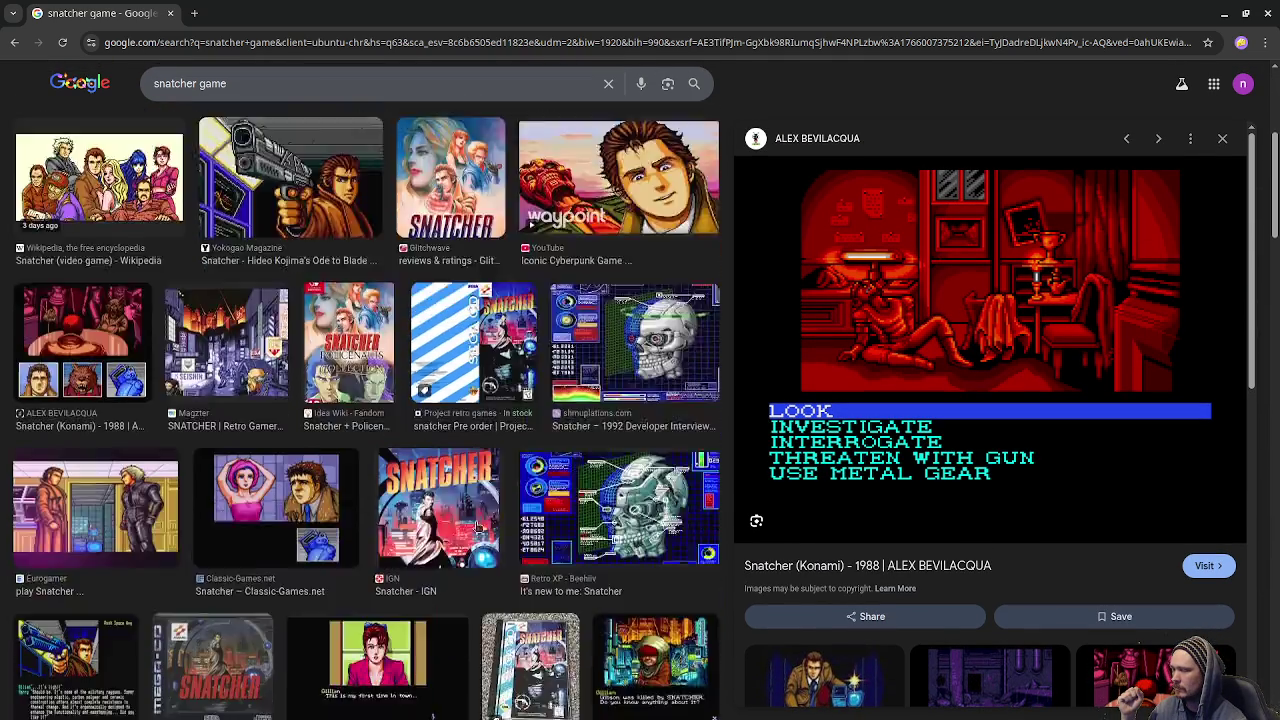
pyautogui.scroll(-2, 493, 516)
pyautogui.scroll(-2, 491, 517)
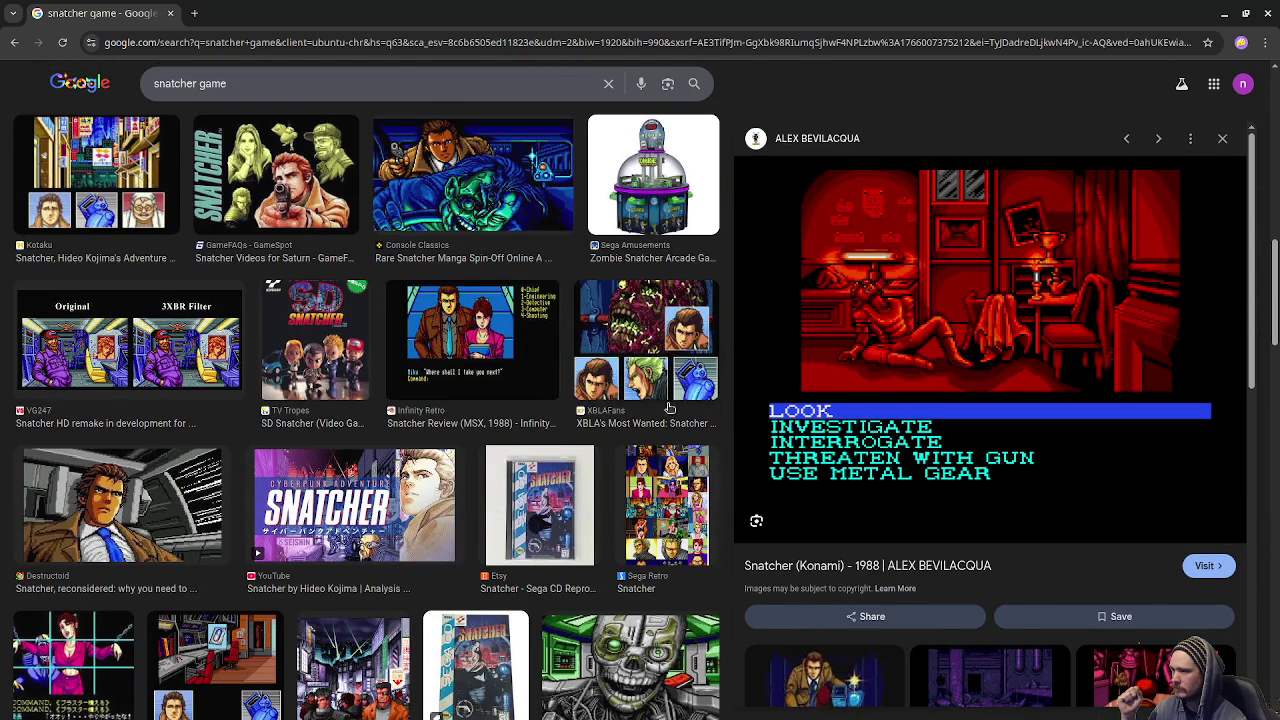
pyautogui.click(670, 387)
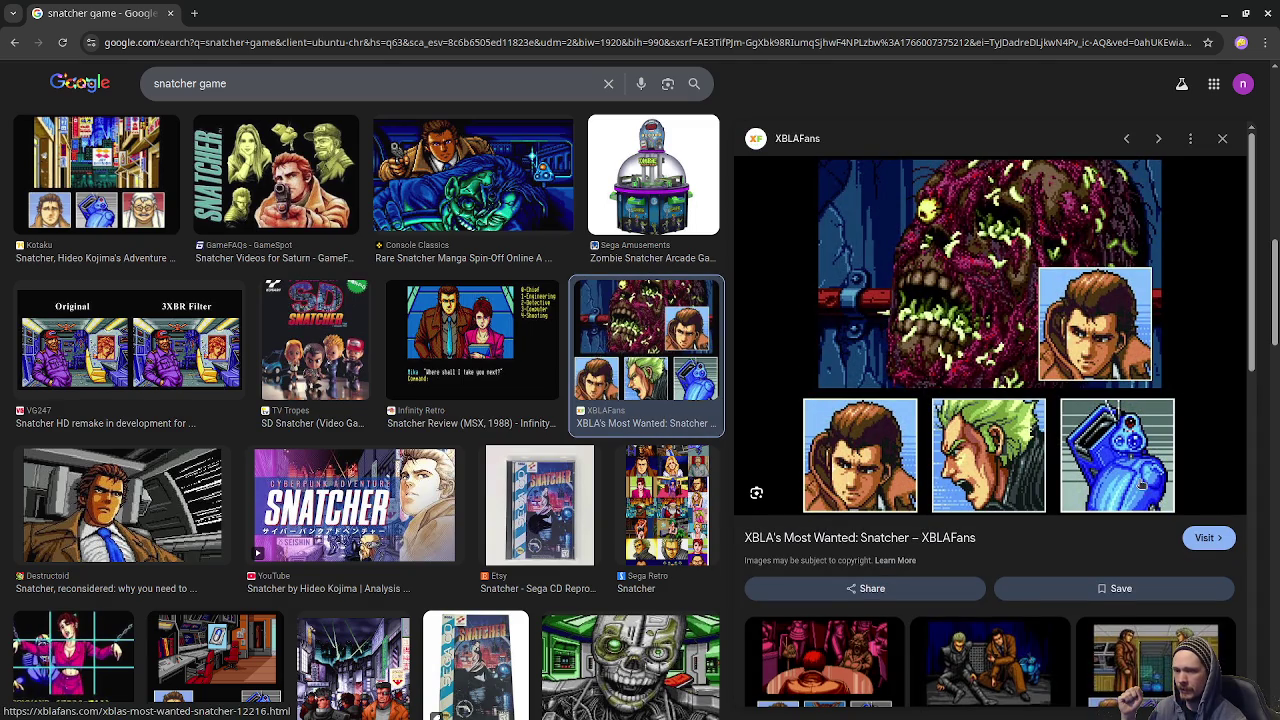
pyautogui.scroll(-2, 497, 497)
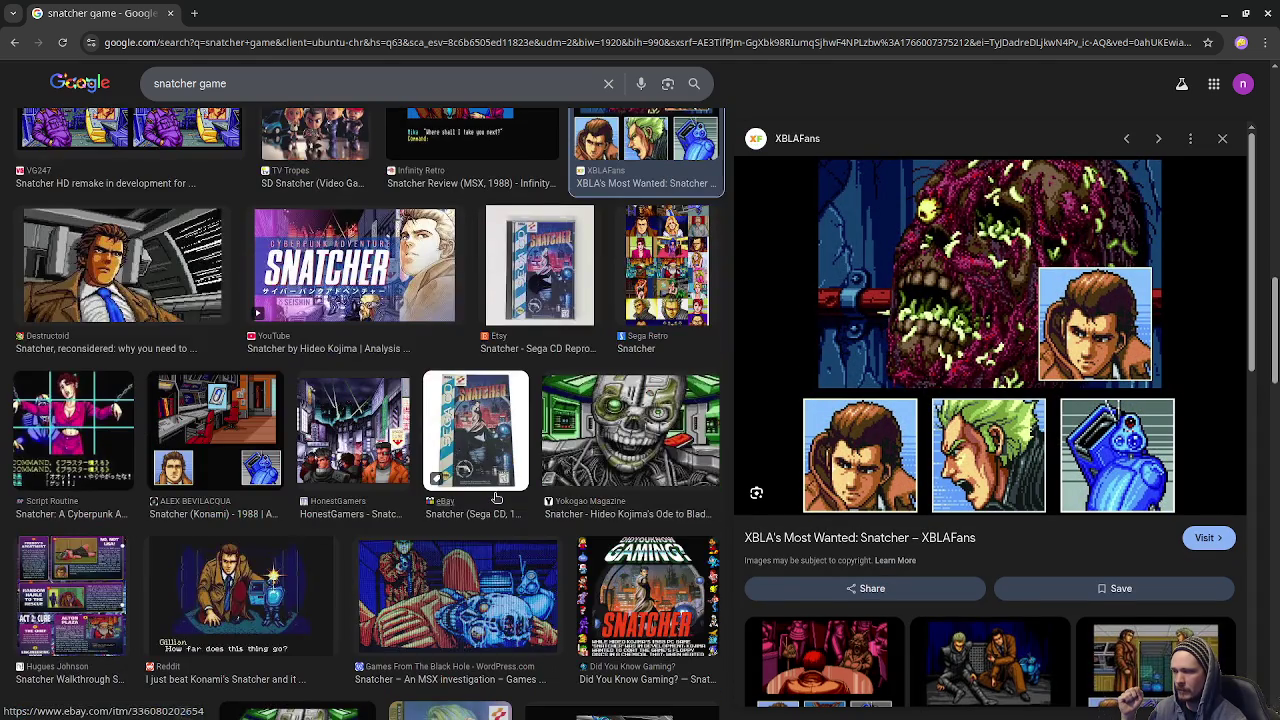
pyautogui.scroll(-2, 497, 497)
pyautogui.scroll(-1, 500, 497)
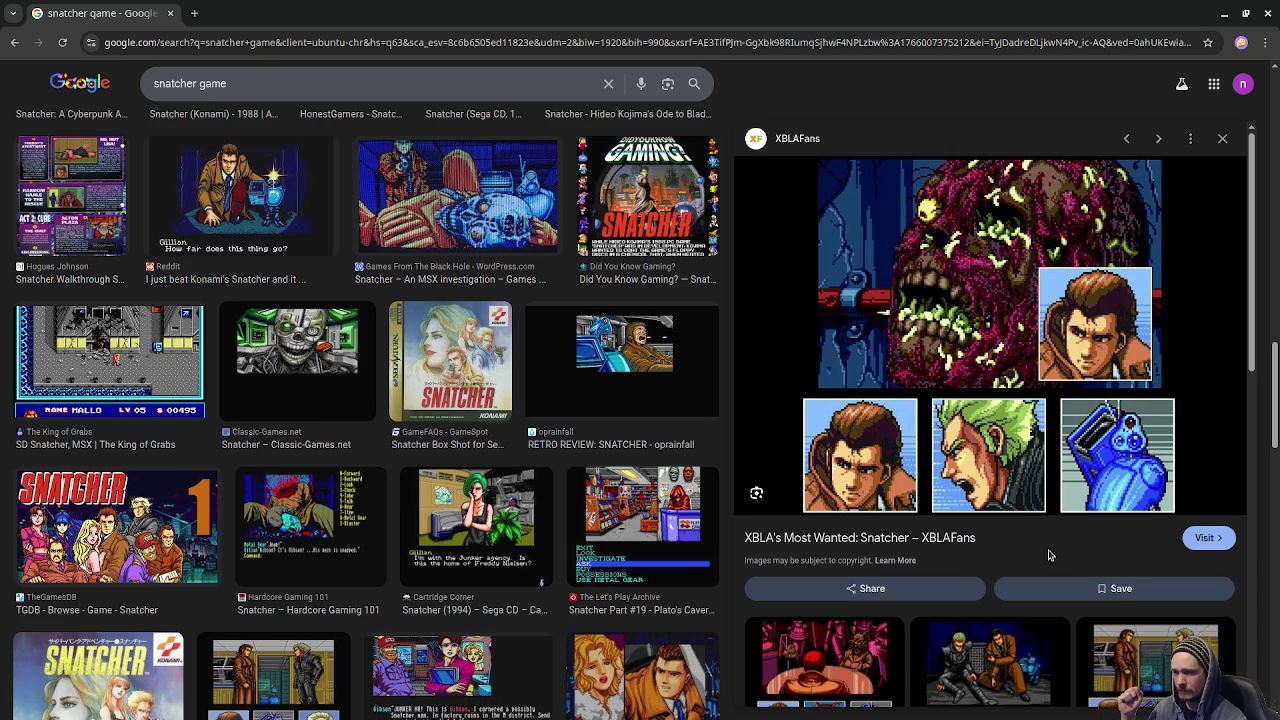
pyautogui.scroll(-3, 578, 558)
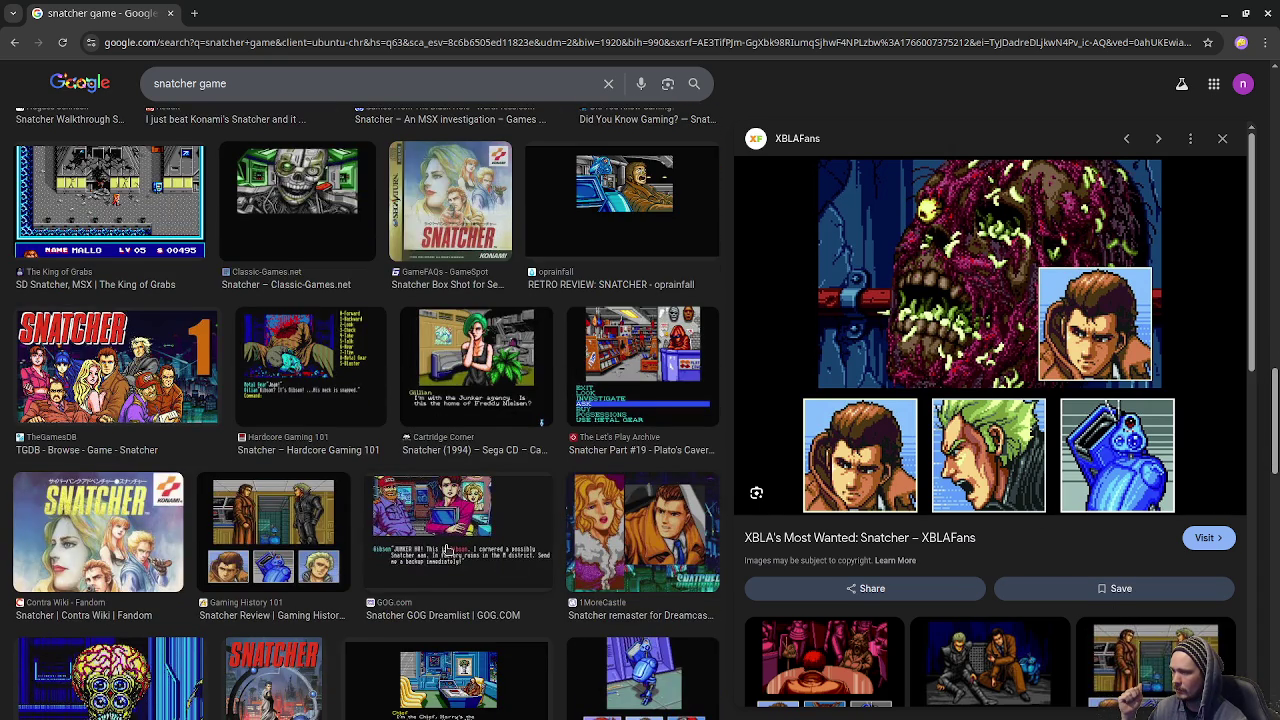
pyautogui.scroll(-5, 446, 550)
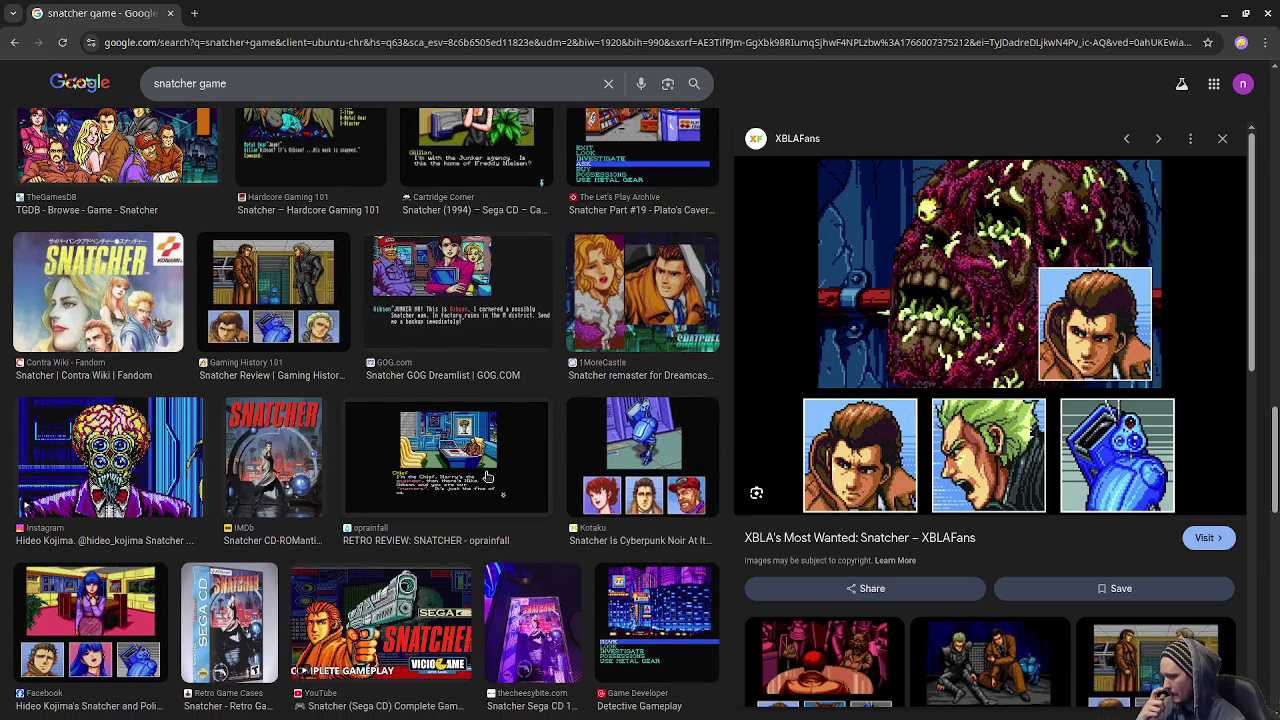
pyautogui.scroll(-5, 532, 566)
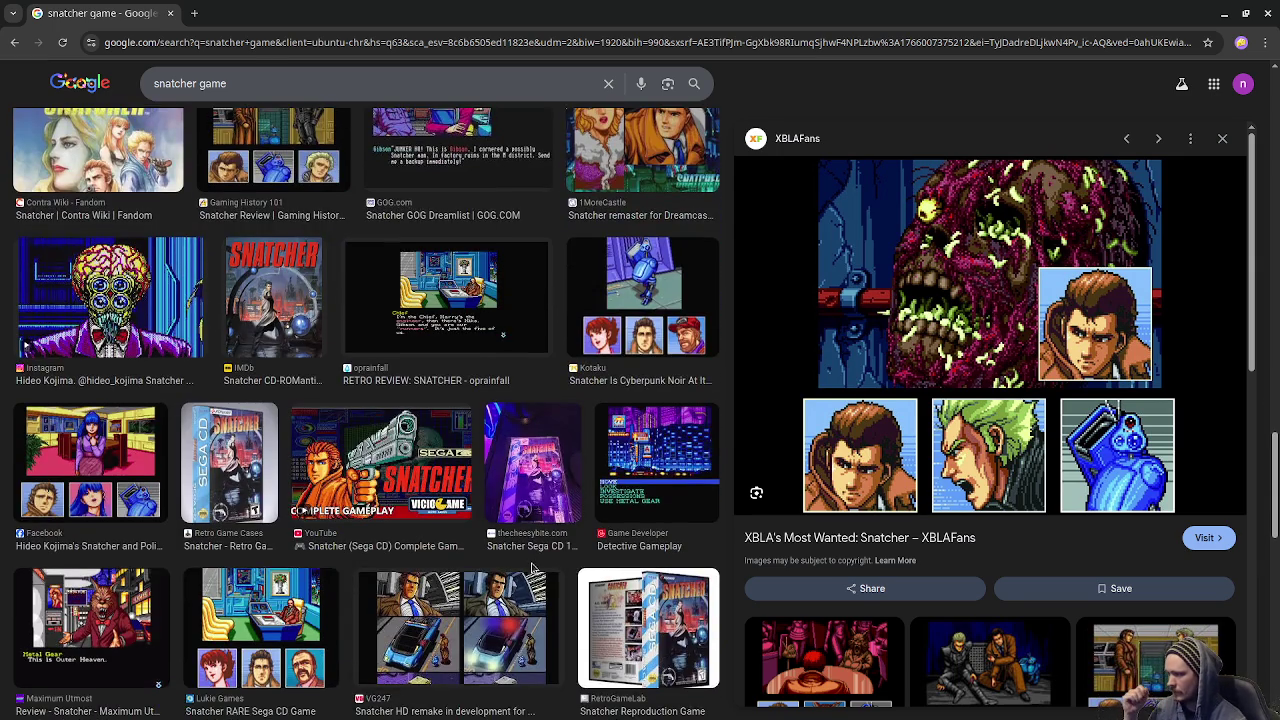
pyautogui.scroll(-4, 532, 566)
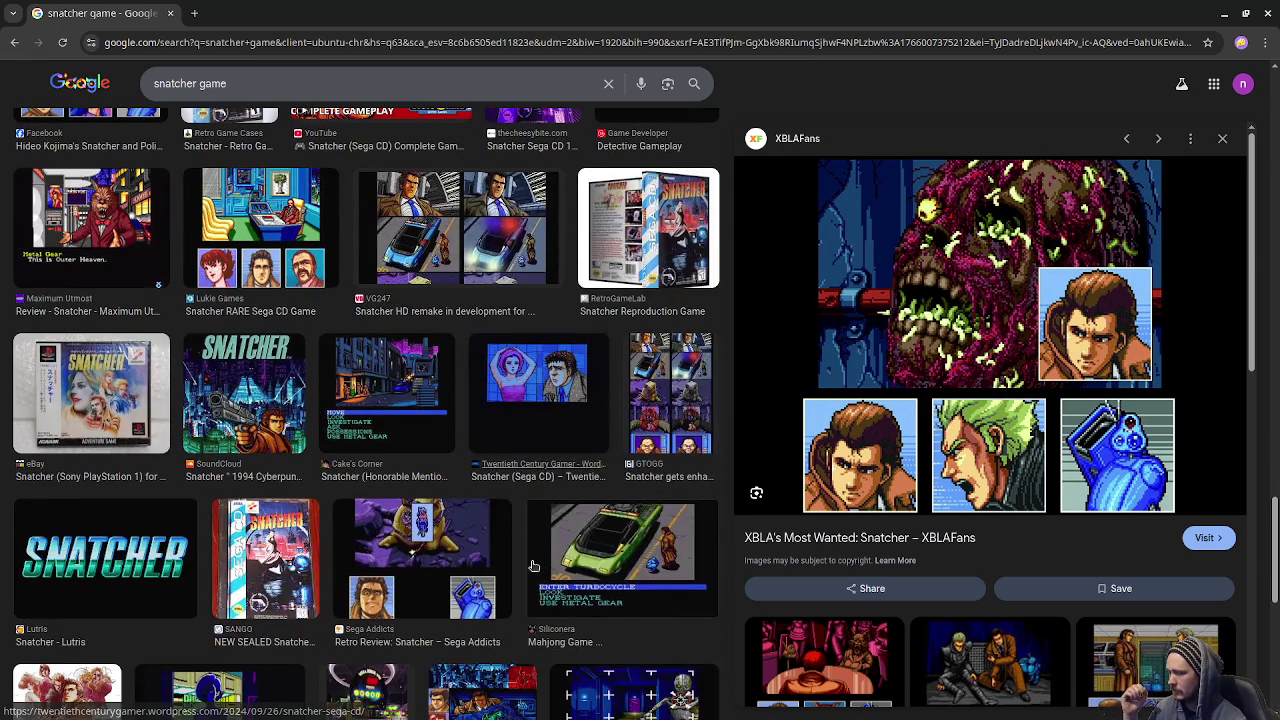
# Preview the Cake's Corner menu, Game Developer analysis and SEGA CD Longplay Snatcher images.
pyautogui.click(385, 402)
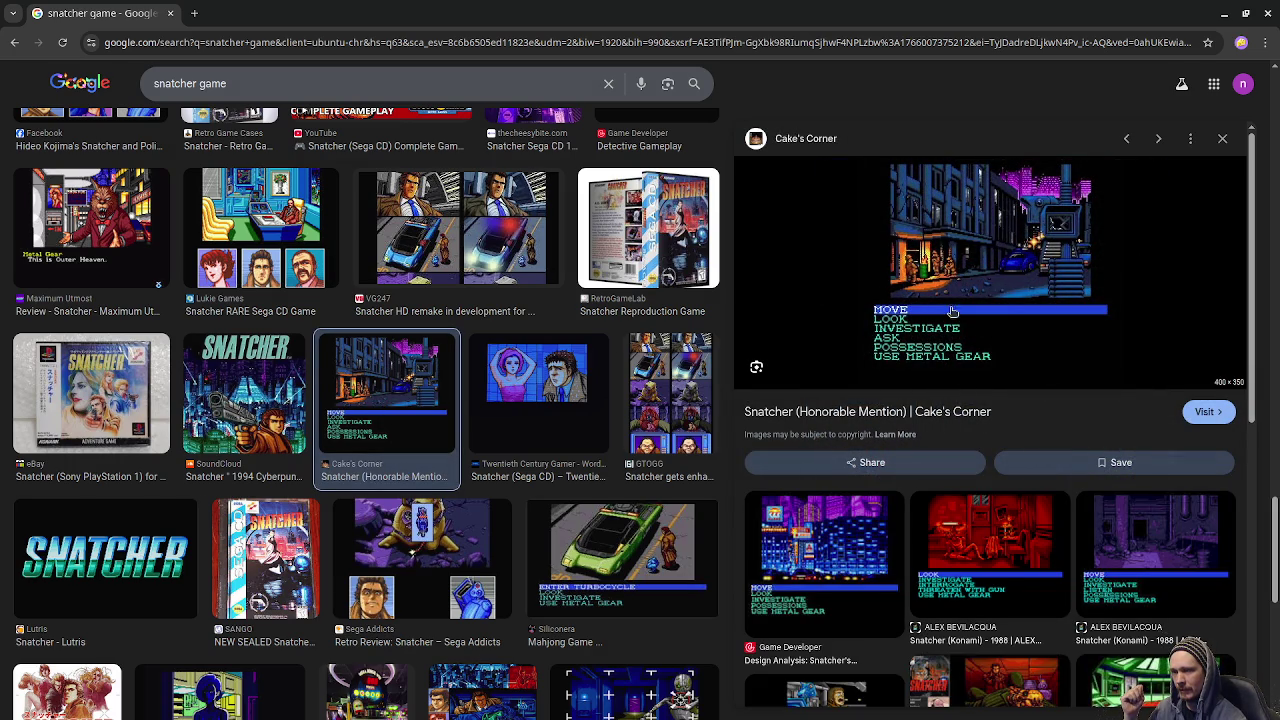
pyautogui.click(836, 537)
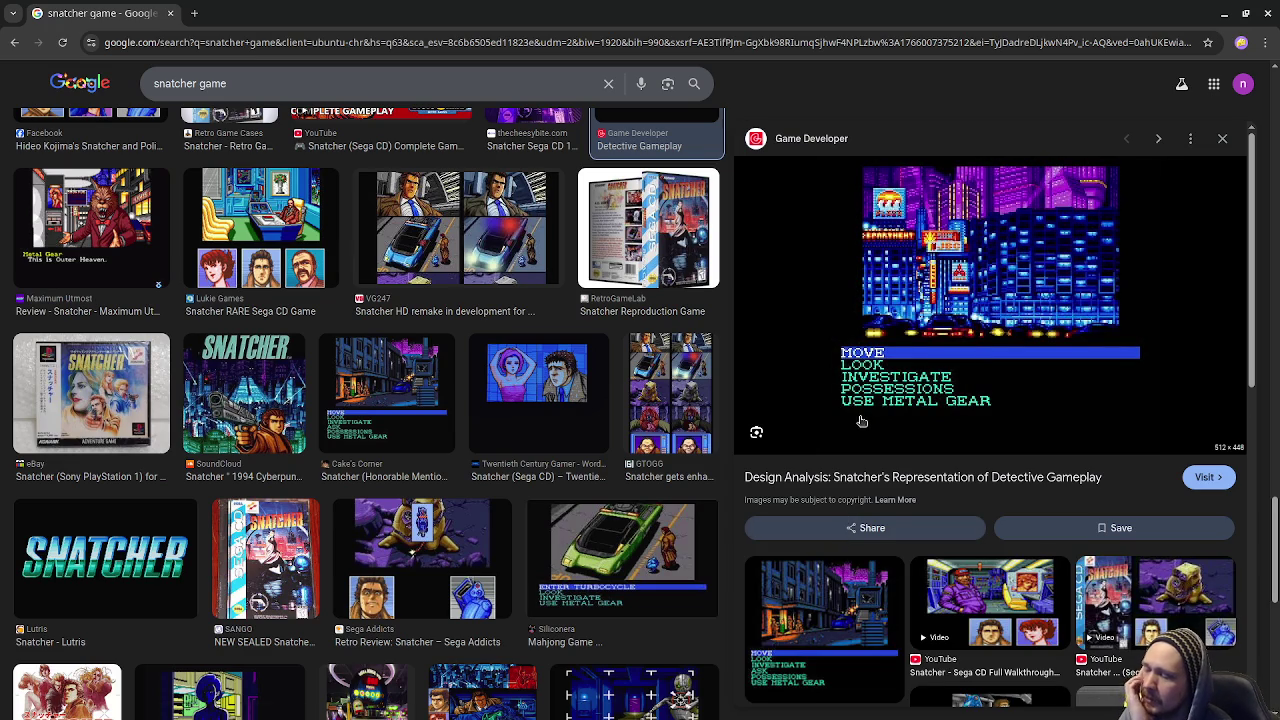
pyautogui.scroll(-3, 1015, 465)
pyautogui.scroll(-3, 1015, 465)
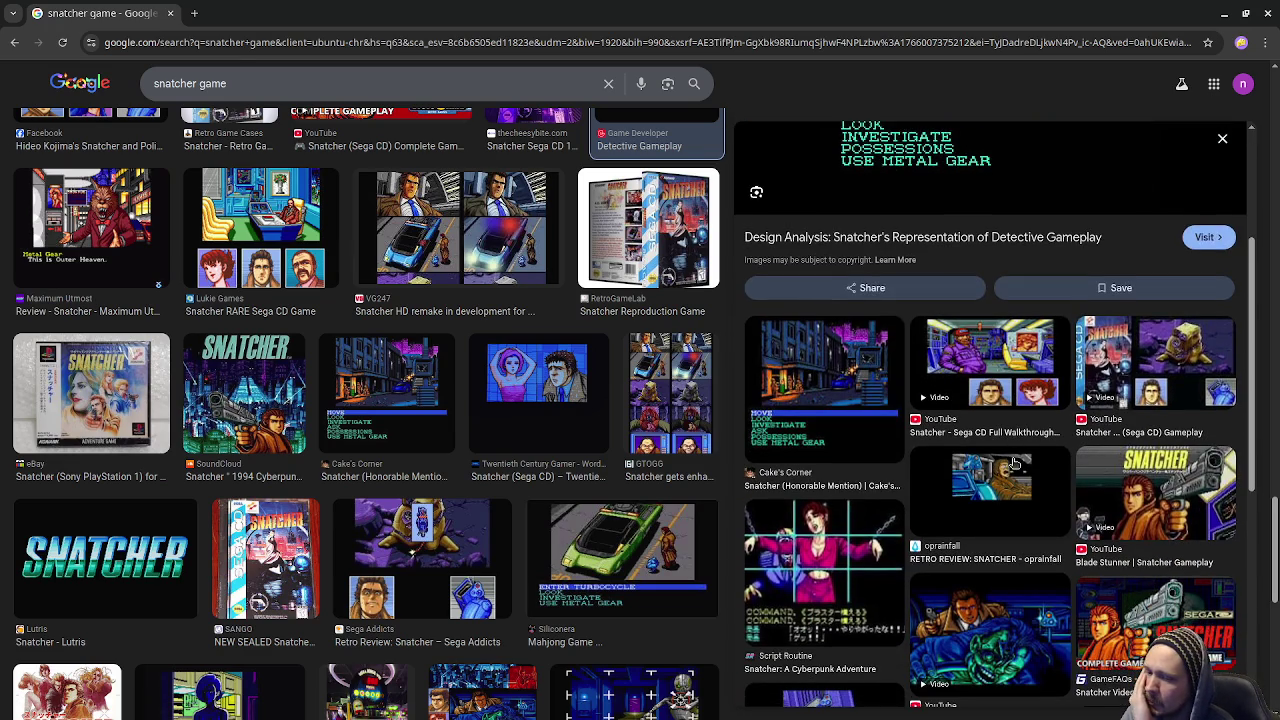
pyautogui.click(981, 481)
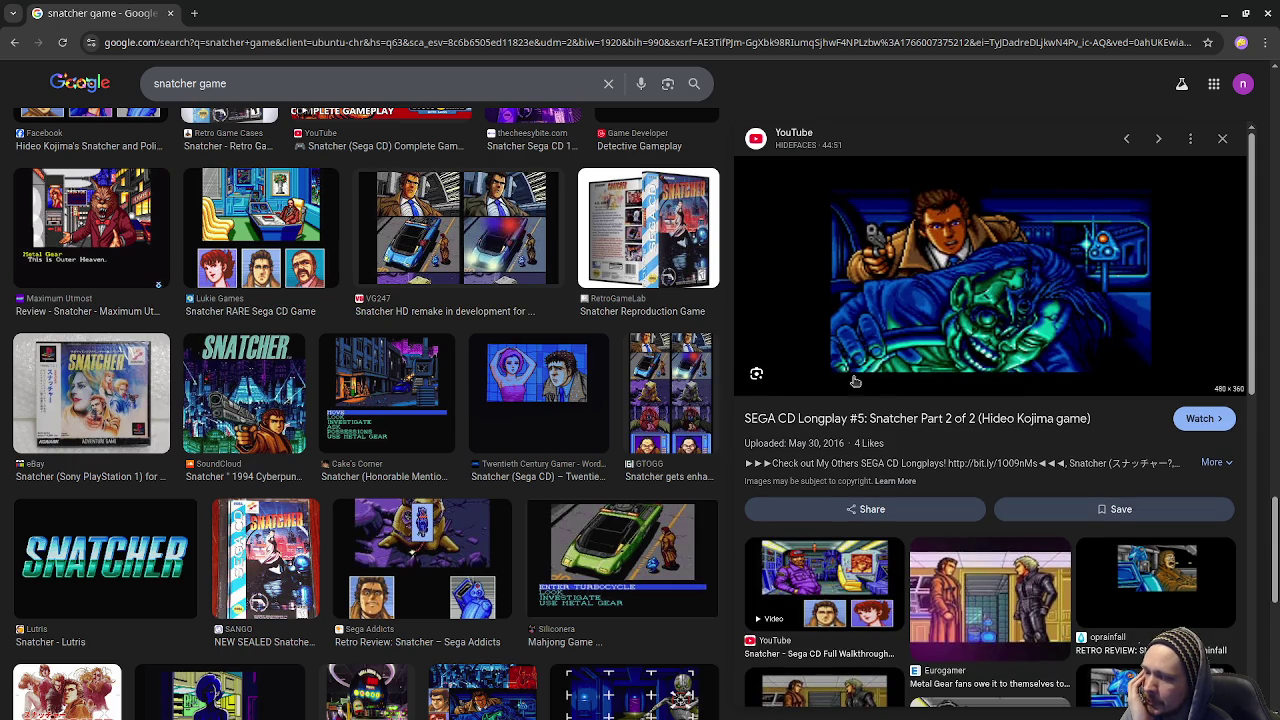
pyautogui.scroll(-4, 1036, 523)
pyautogui.click(1055, 372)
pyautogui.scroll(-2, 1055, 350)
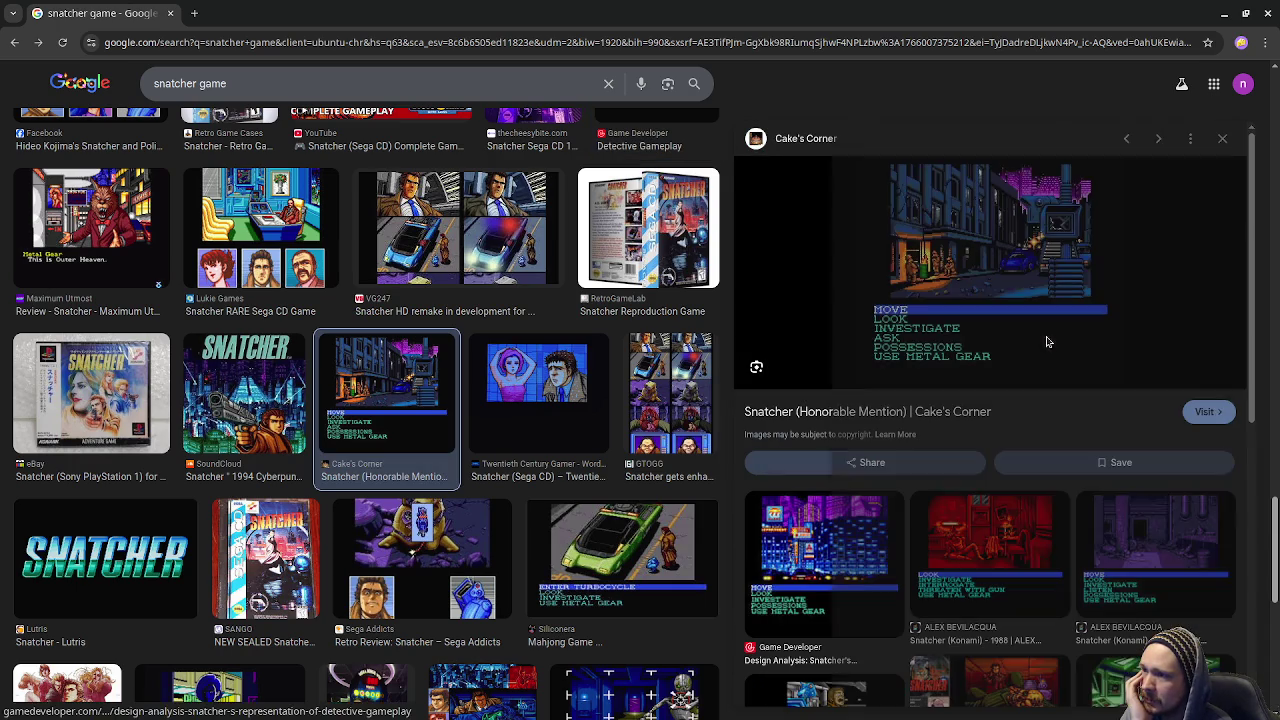
pyautogui.scroll(-5, 1046, 342)
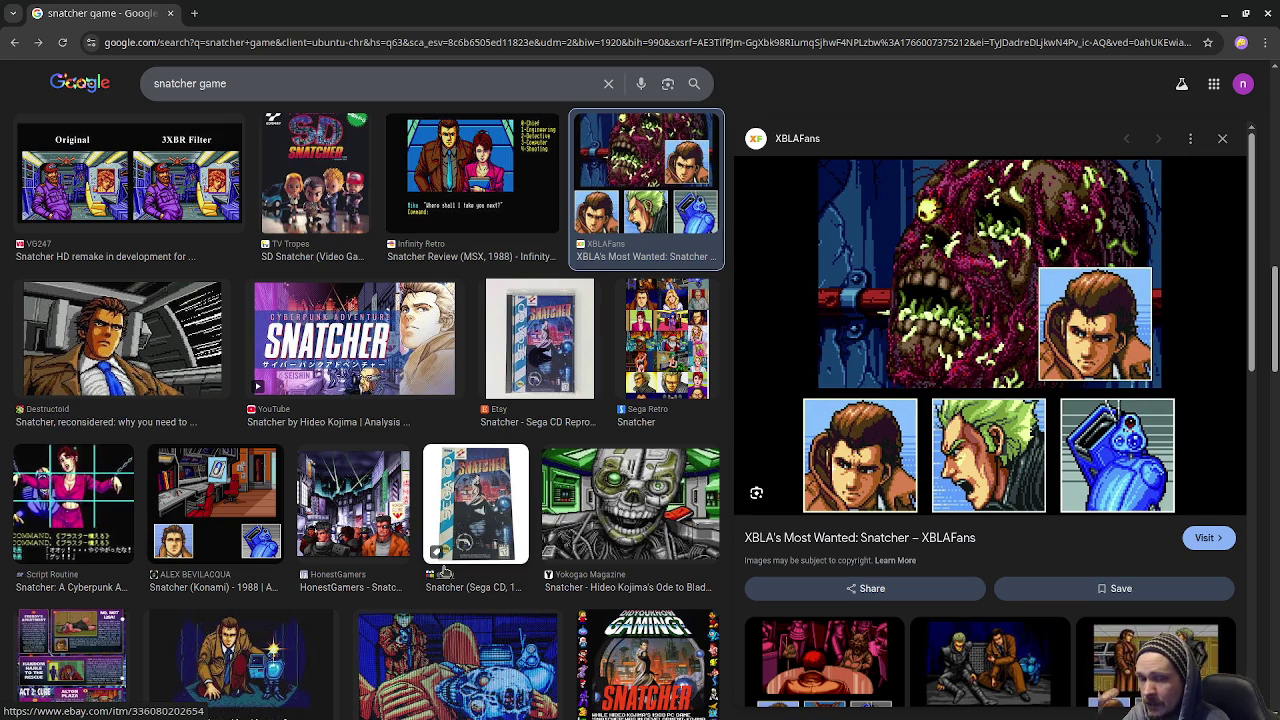
# Scroll the related images and preview the Plato's Cavern Snatcher menu screenshot.
pyautogui.scroll(-2, 1110, 464)
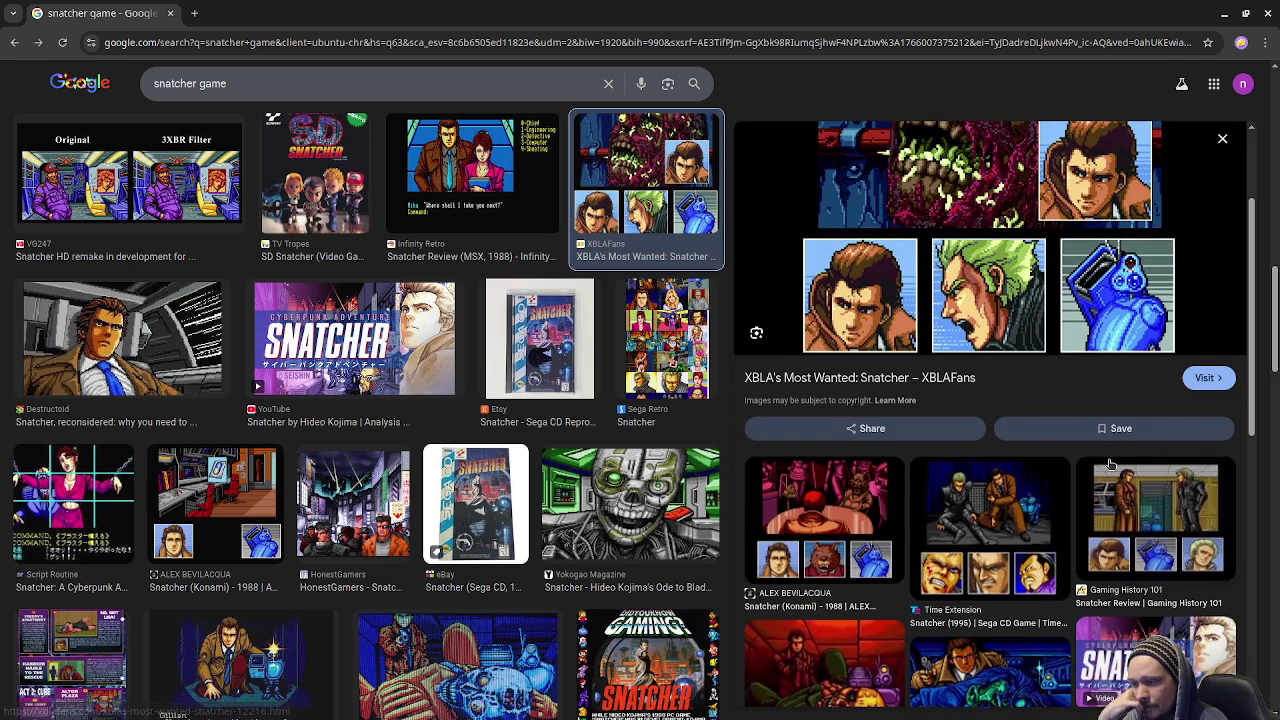
pyautogui.scroll(-2, 1110, 464)
pyautogui.scroll(-2, 1110, 464)
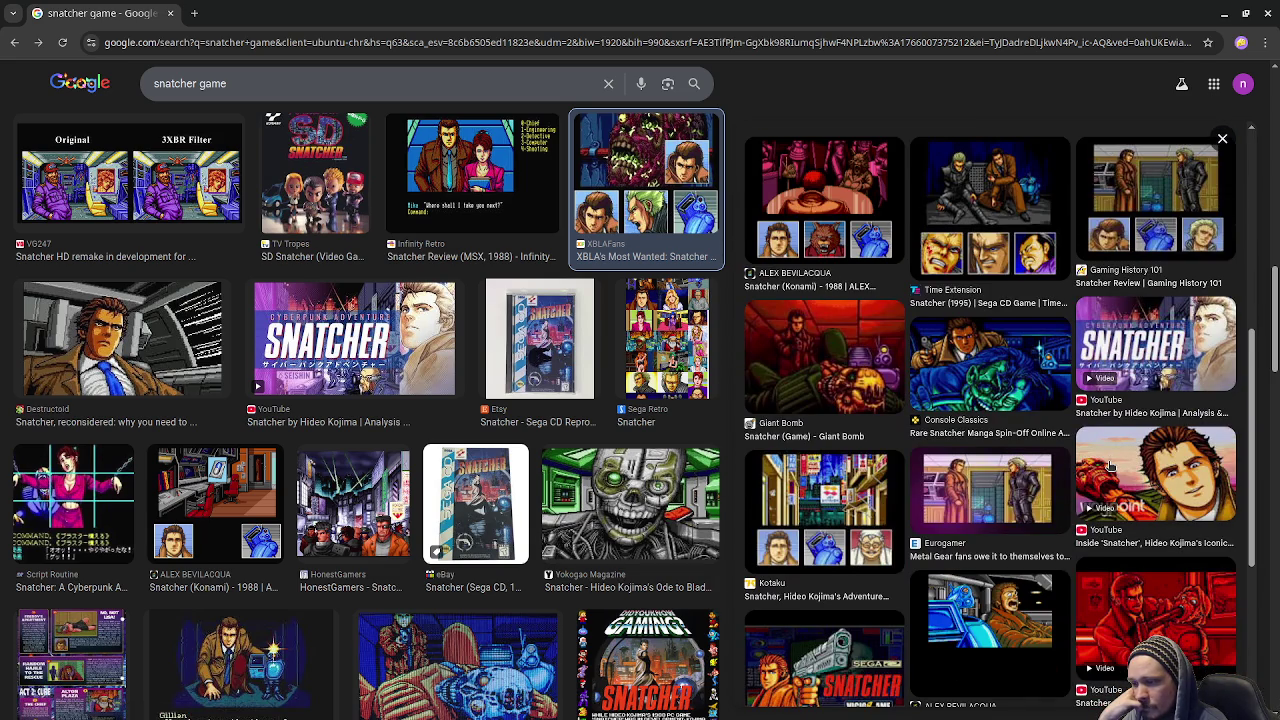
pyautogui.scroll(-3, 1110, 464)
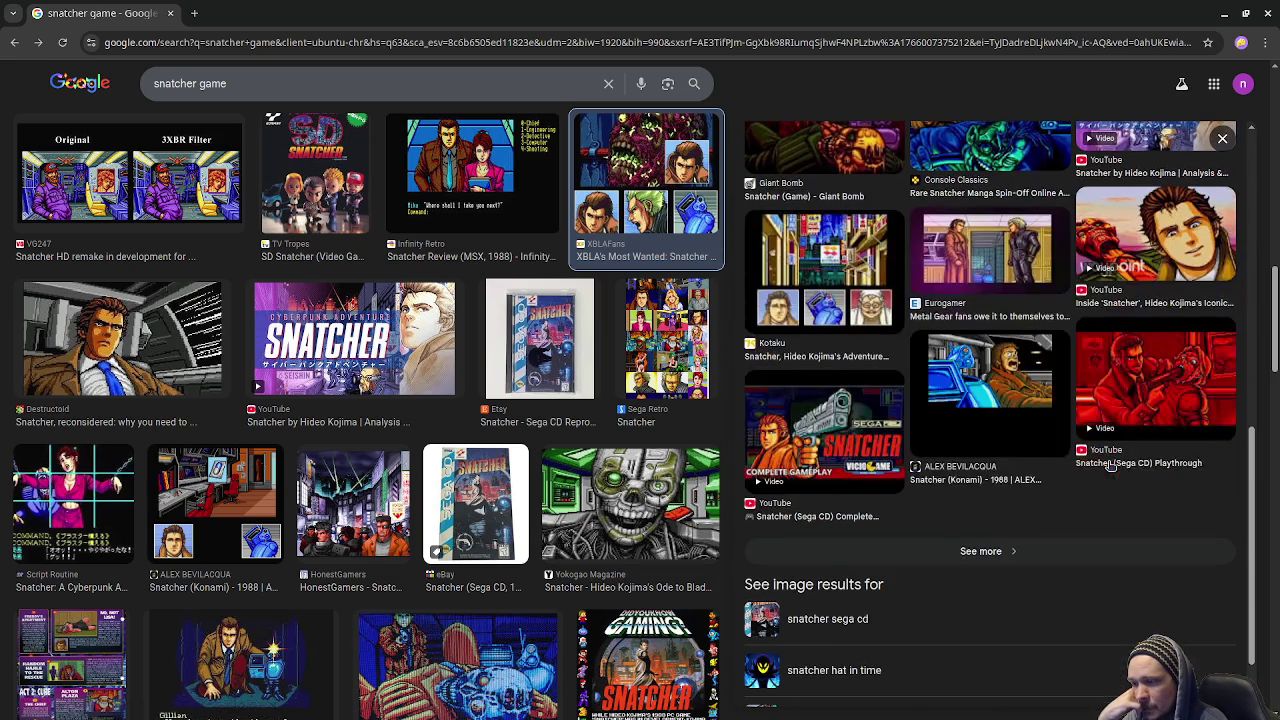
pyautogui.scroll(-3, 487, 514)
pyautogui.scroll(-4, 487, 514)
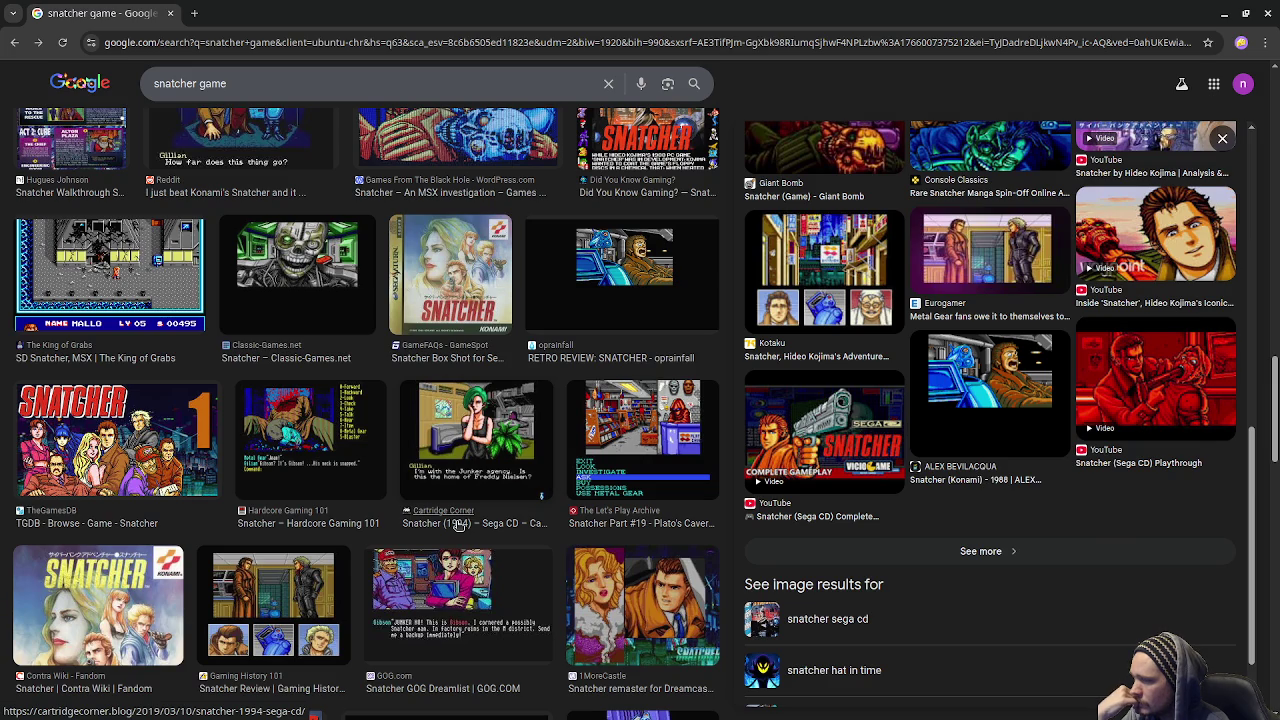
pyautogui.click(641, 415)
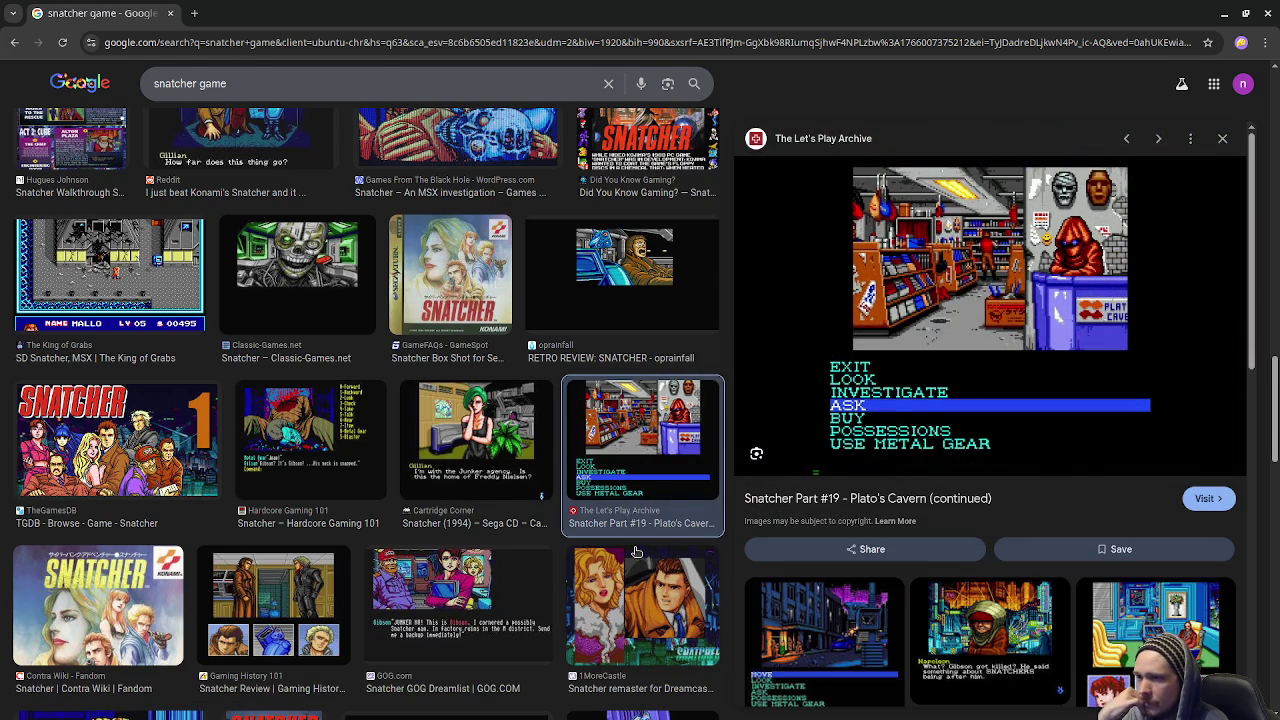
# Preview RetroManiac's Original versus 3XBR Filter Snatcher comparison image.
pyautogui.scroll(-3, 636, 551)
pyautogui.scroll(-3, 913, 567)
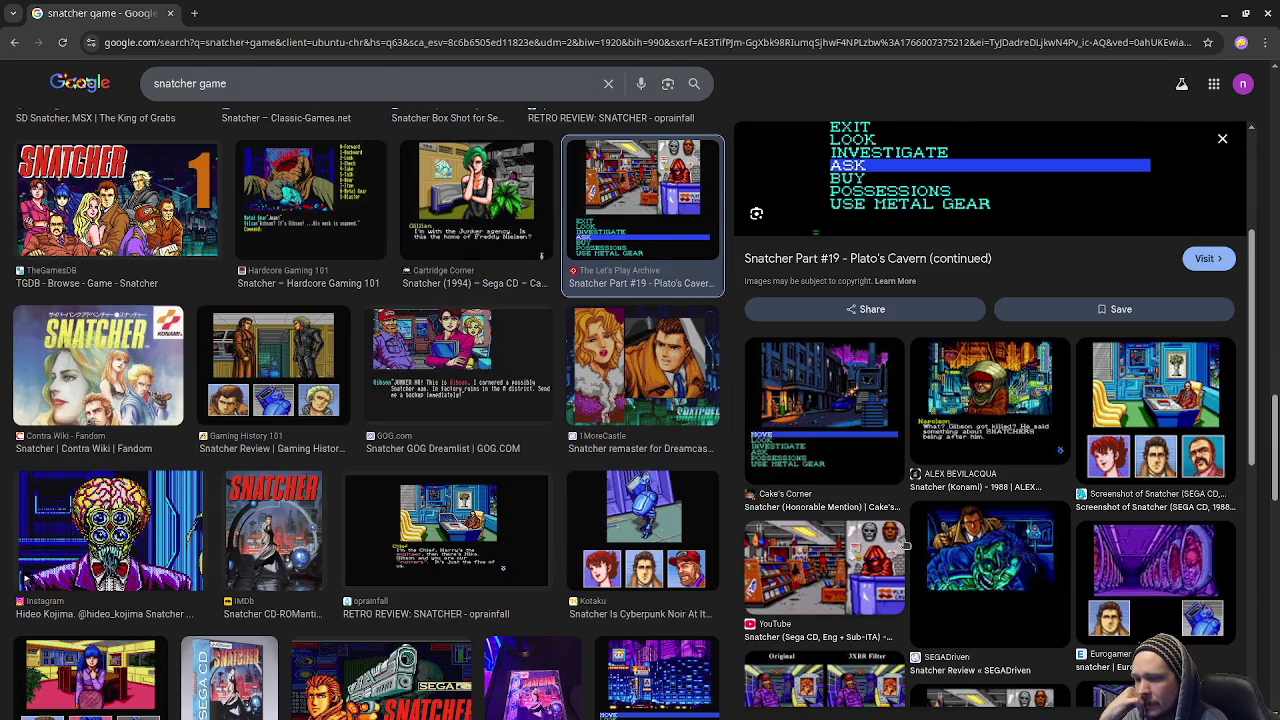
pyautogui.scroll(-1, 905, 544)
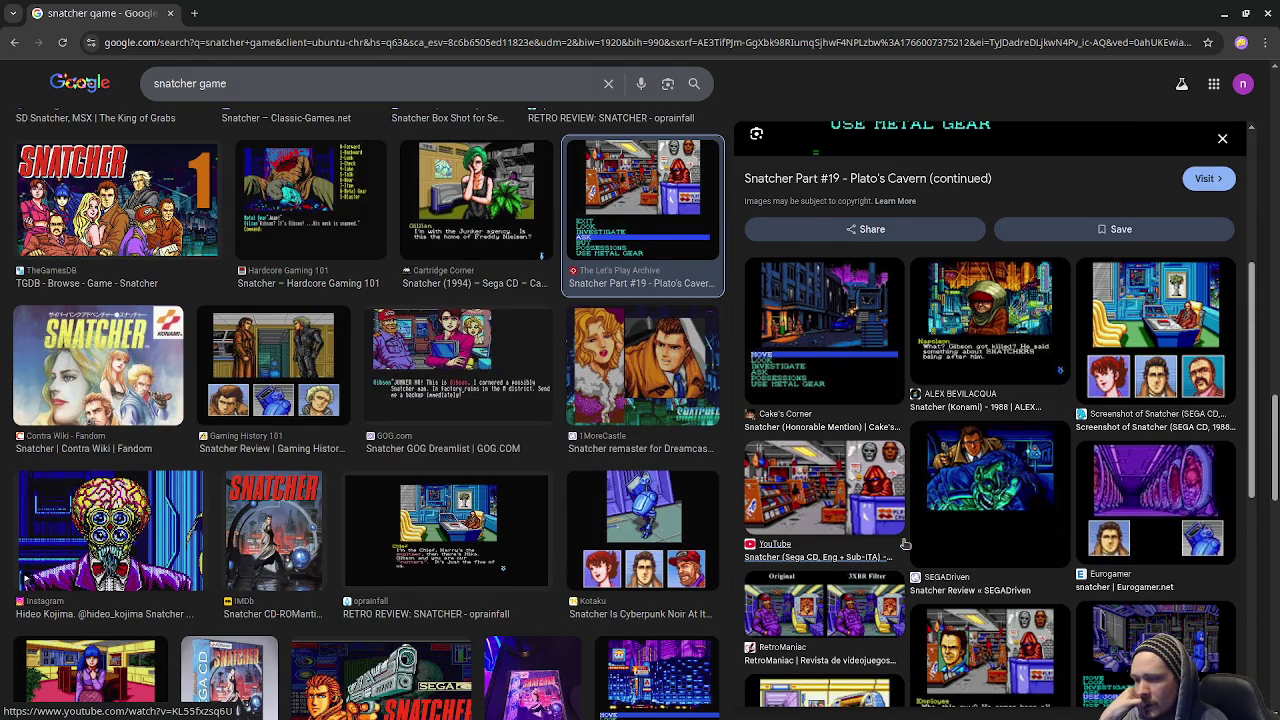
pyautogui.scroll(-1, 905, 544)
pyautogui.click(822, 522)
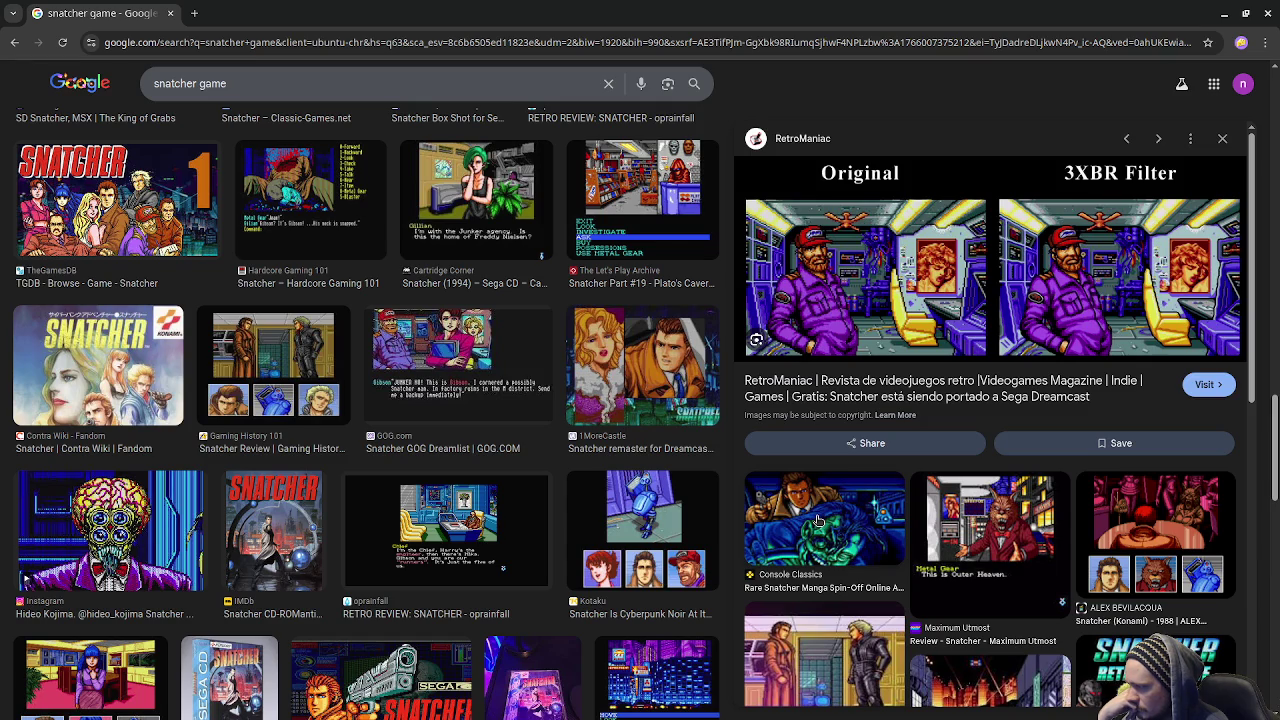
pyautogui.scroll(-3, 818, 520)
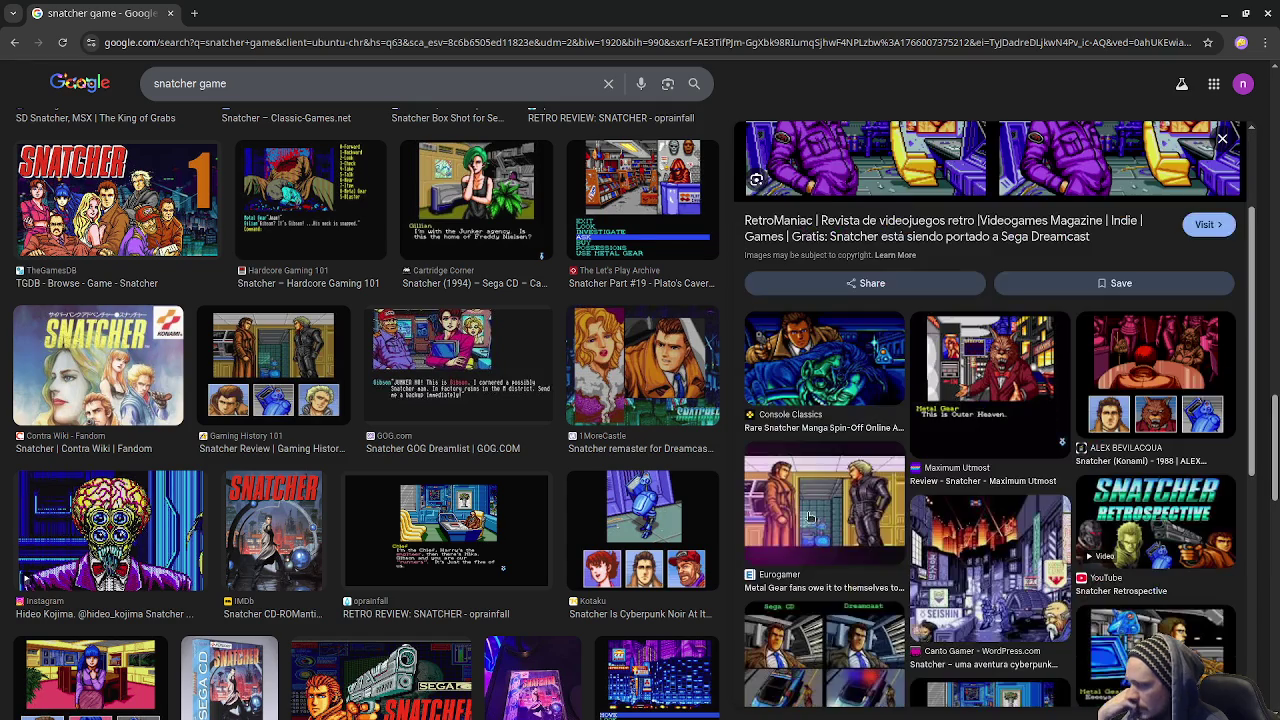
pyautogui.scroll(-3, 277, 645)
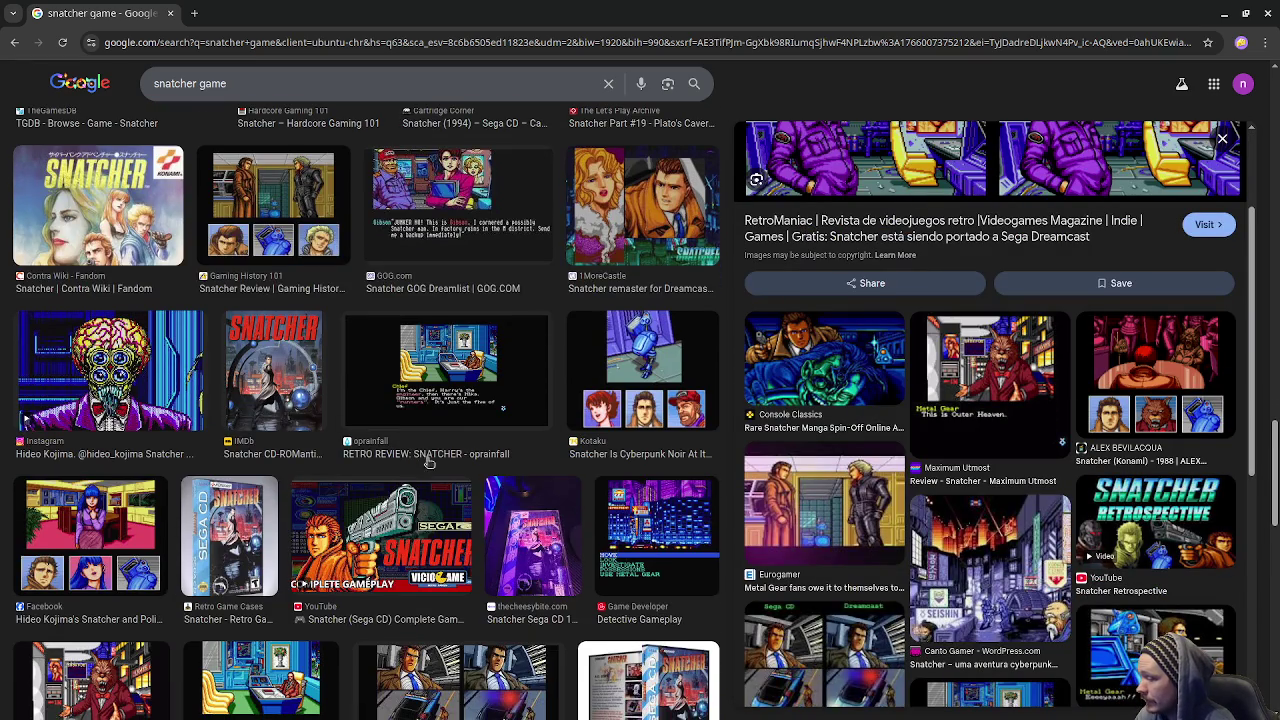
# Append 'sega cd' to the Snatcher search query.
pyautogui.click(378, 96)
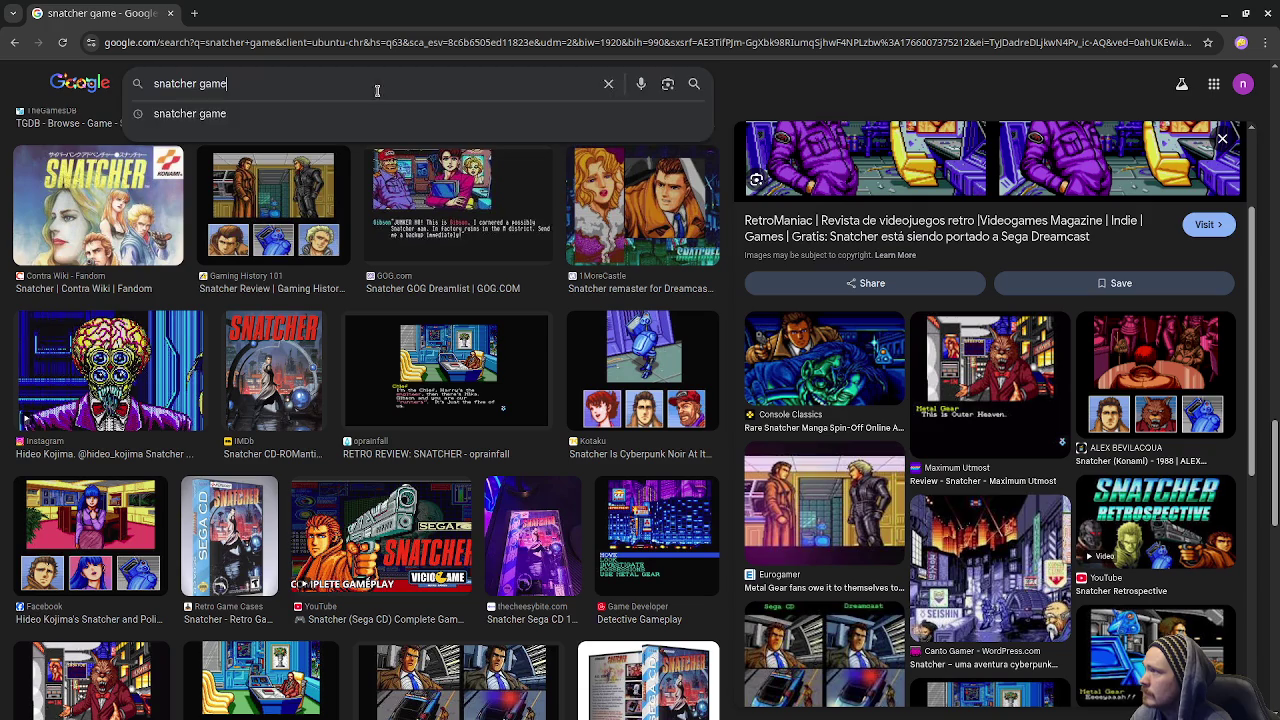
pyautogui.write('sega cd')
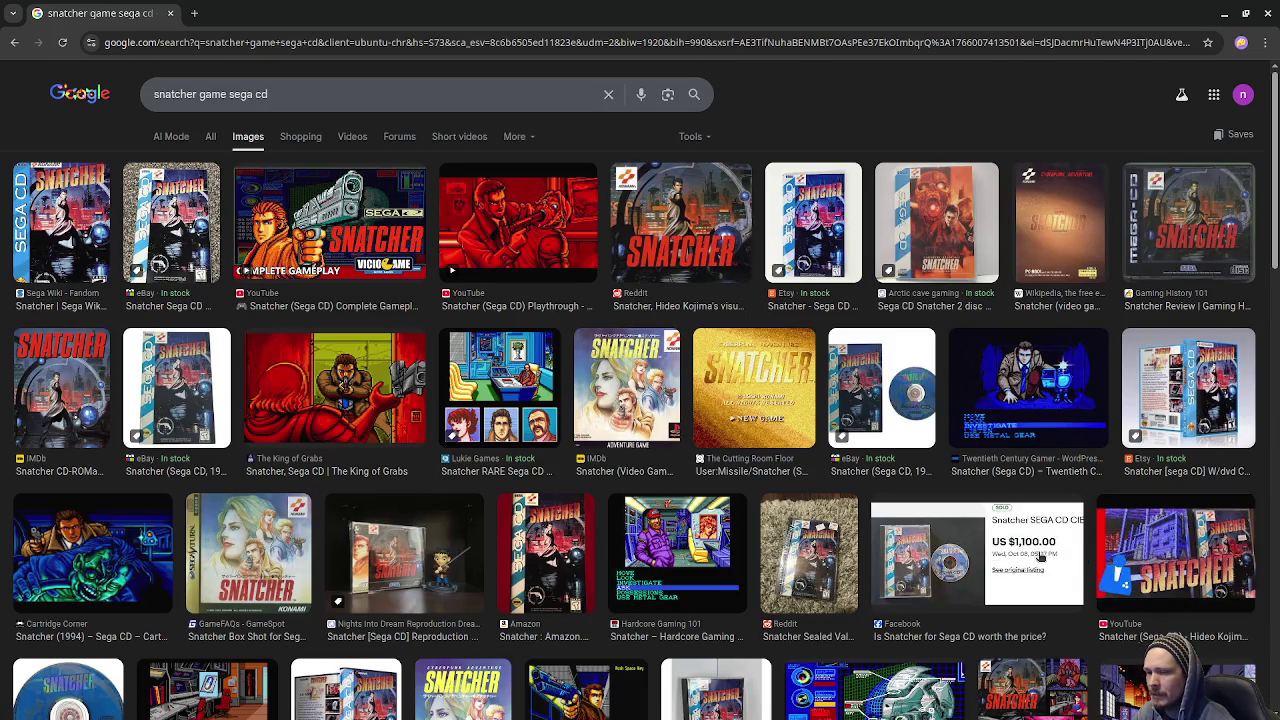
pyautogui.scroll(-3, 955, 552)
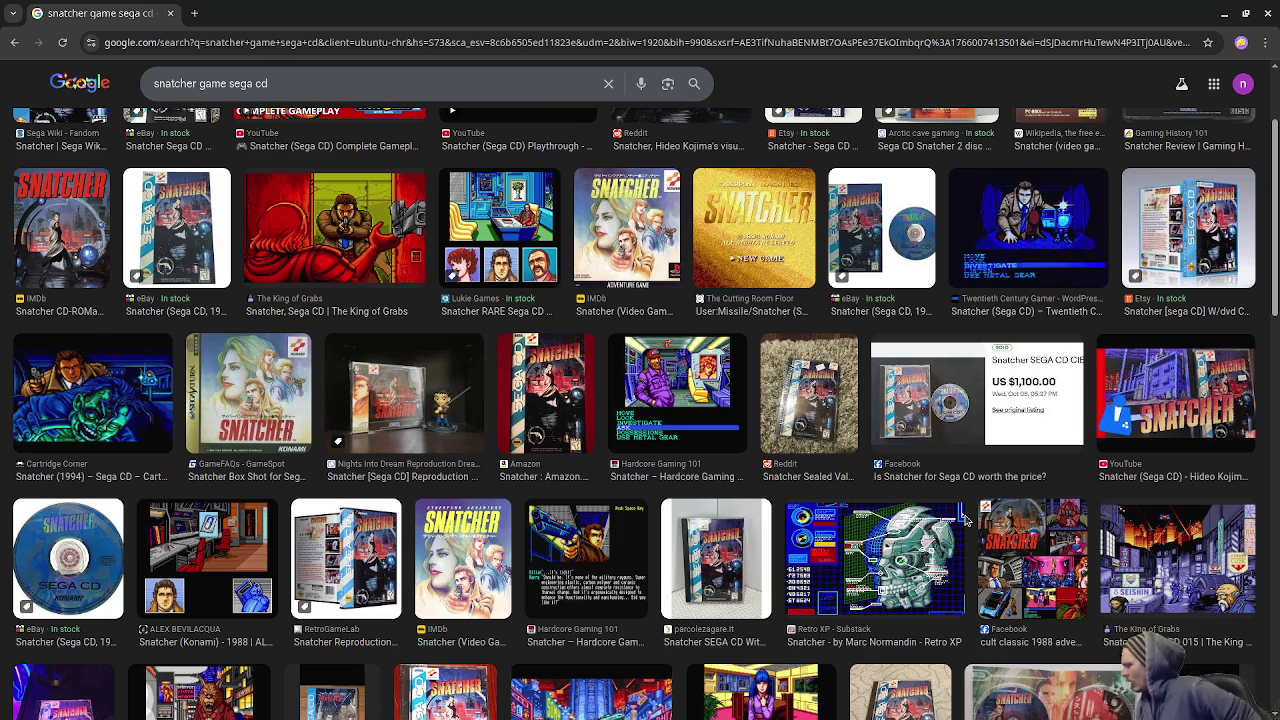
# Replace 'sega cd' with 'snes' and search 'snatcher game snes', fixing the 'snez' typo.
pyautogui.moveTo(302, 86); pyautogui.dragTo(236, 87)
pyautogui.write('nez')
pyautogui.press('Return')
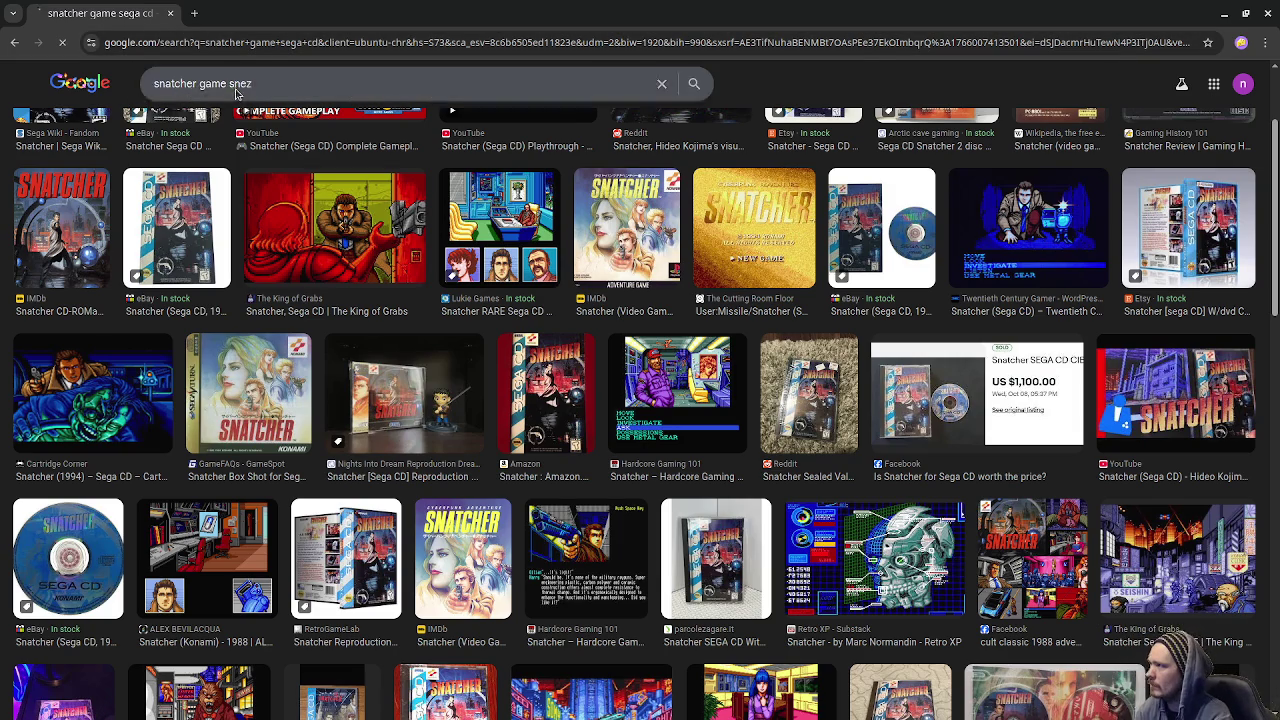
pyautogui.click(300, 94)
pyautogui.press('BackSpace')
pyautogui.write('s')
pyautogui.press('Return')
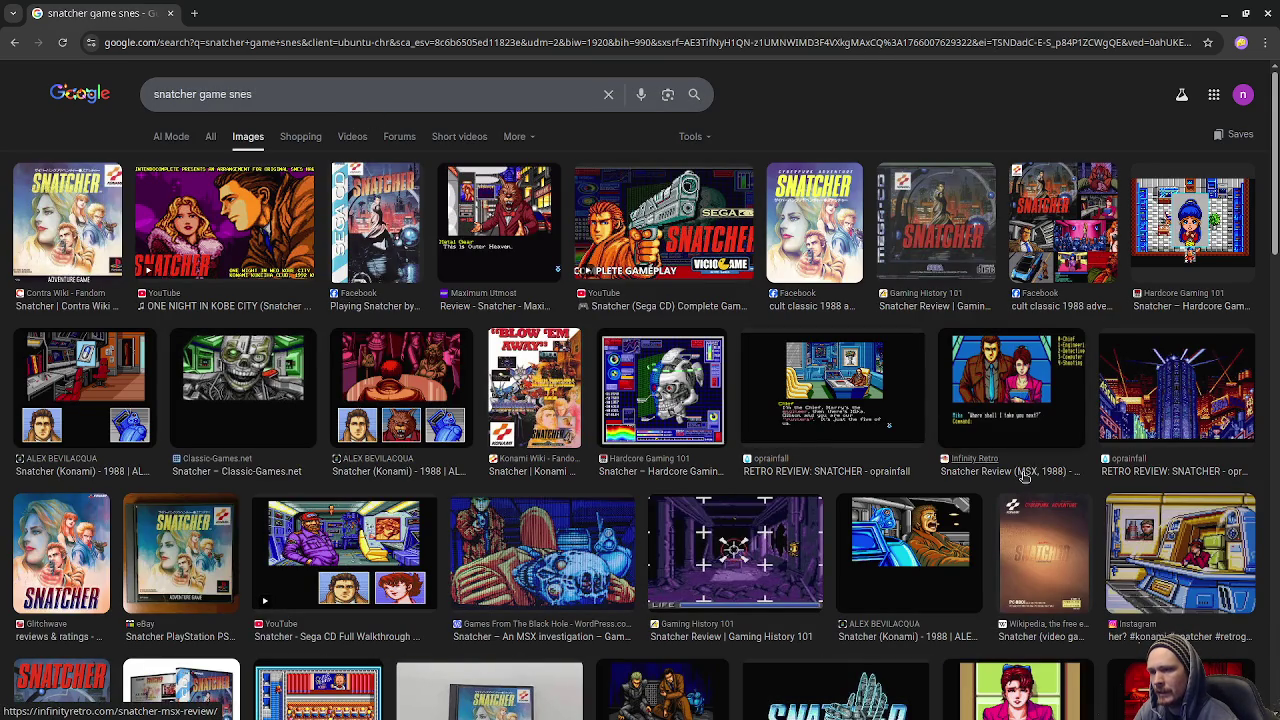
# Preview the Snatcher Review (MSX, 1988) and Gaming History 101 Snatcher menu screenshots.
pyautogui.click(1030, 393)
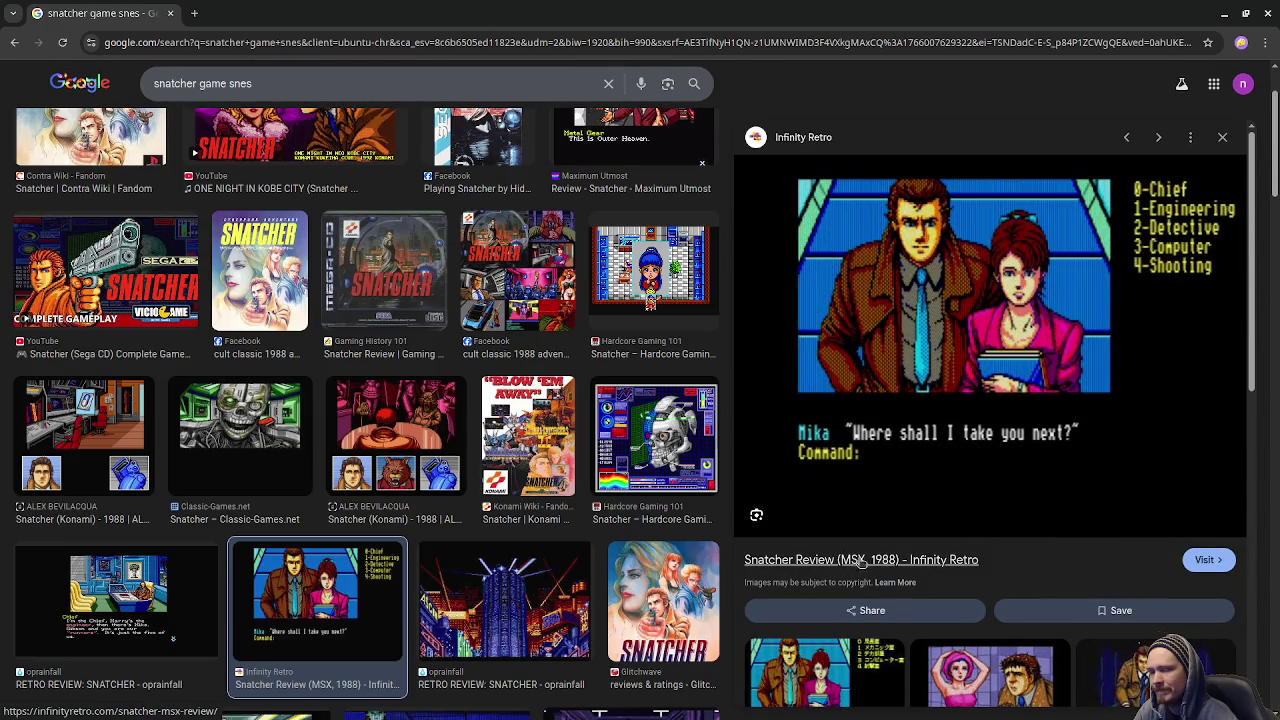
pyautogui.scroll(-2, 880, 487)
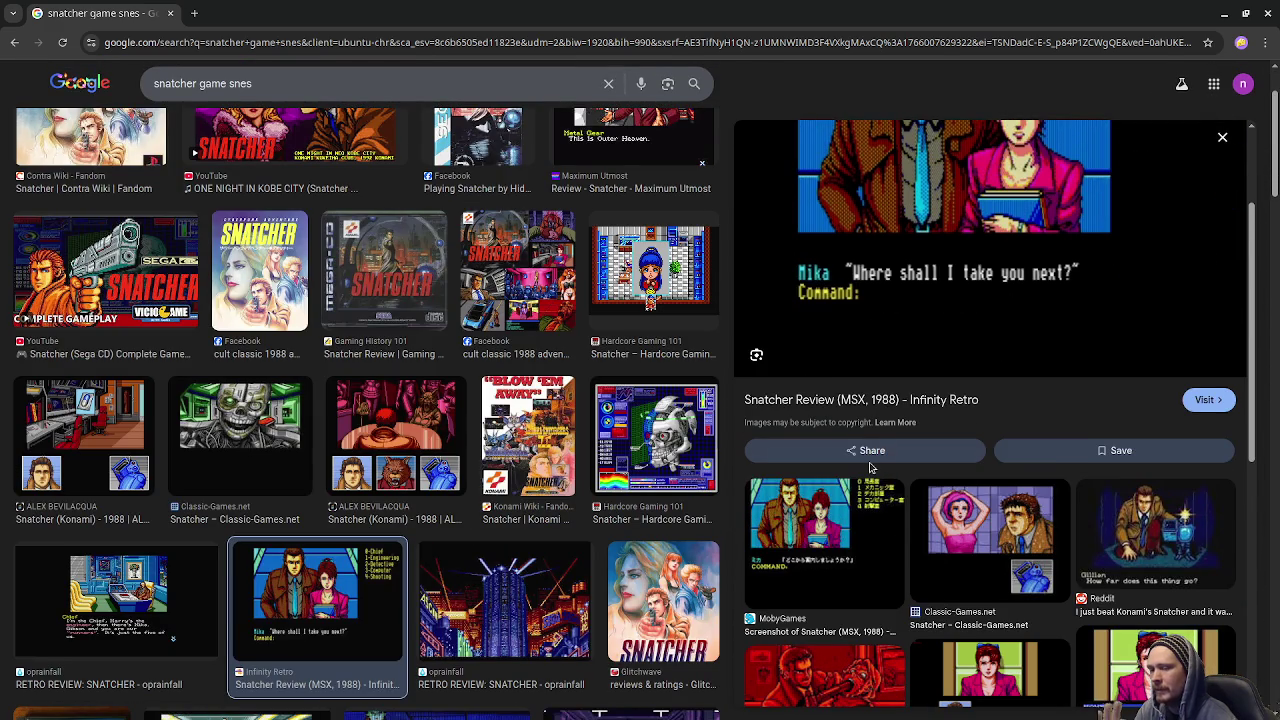
pyautogui.scroll(-2, 870, 466)
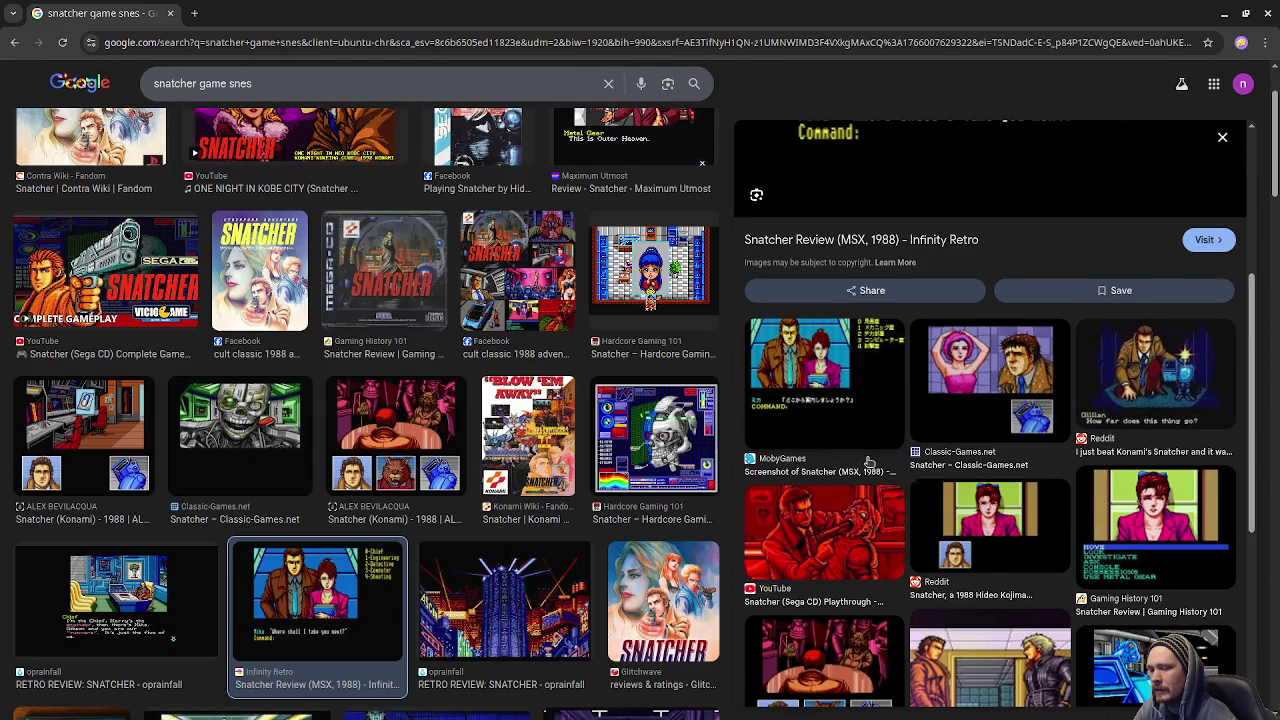
pyautogui.click(1171, 535)
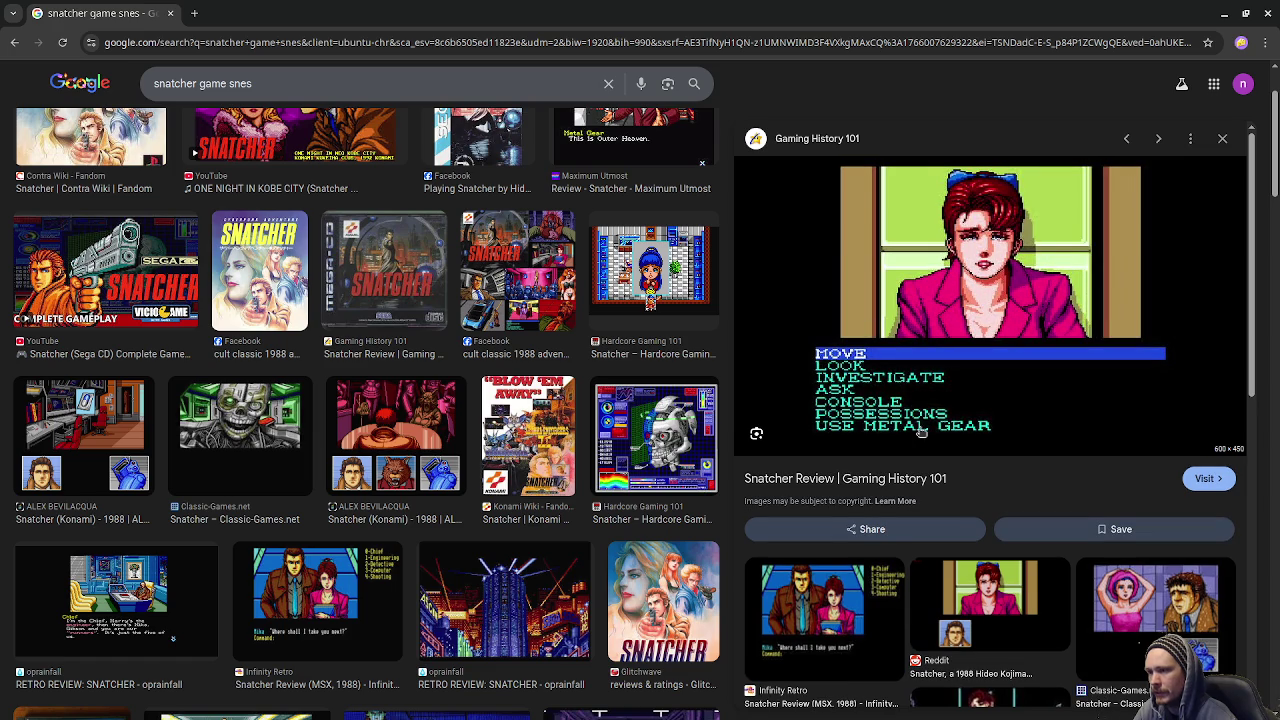
pyautogui.scroll(-1, 918, 447)
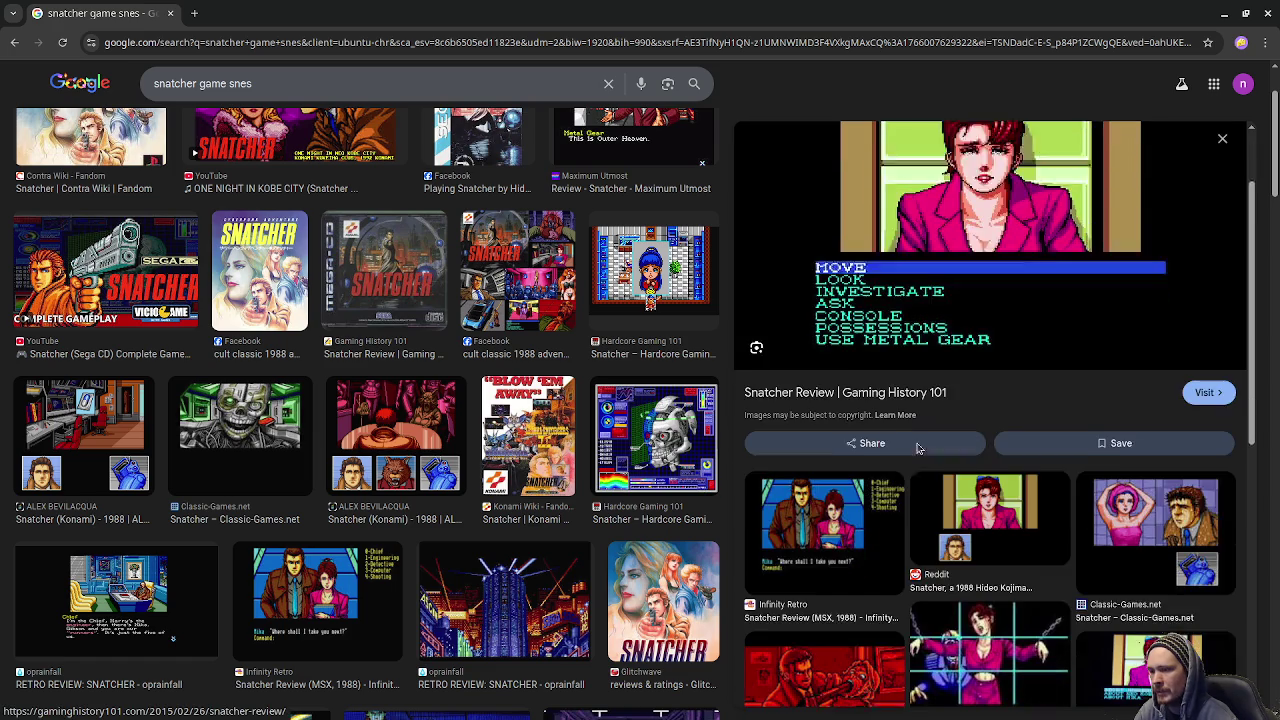
pyautogui.scroll(-3, 918, 447)
pyautogui.scroll(4, 925, 443)
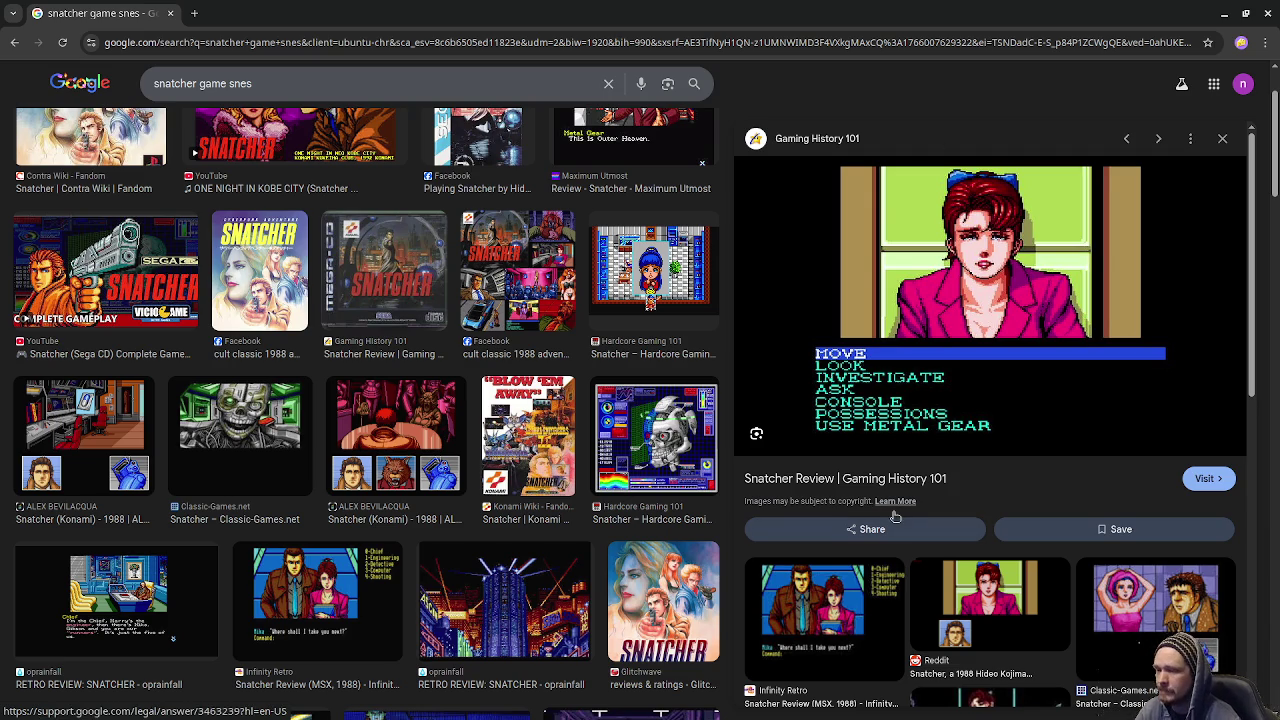
pyautogui.scroll(-3, 895, 516)
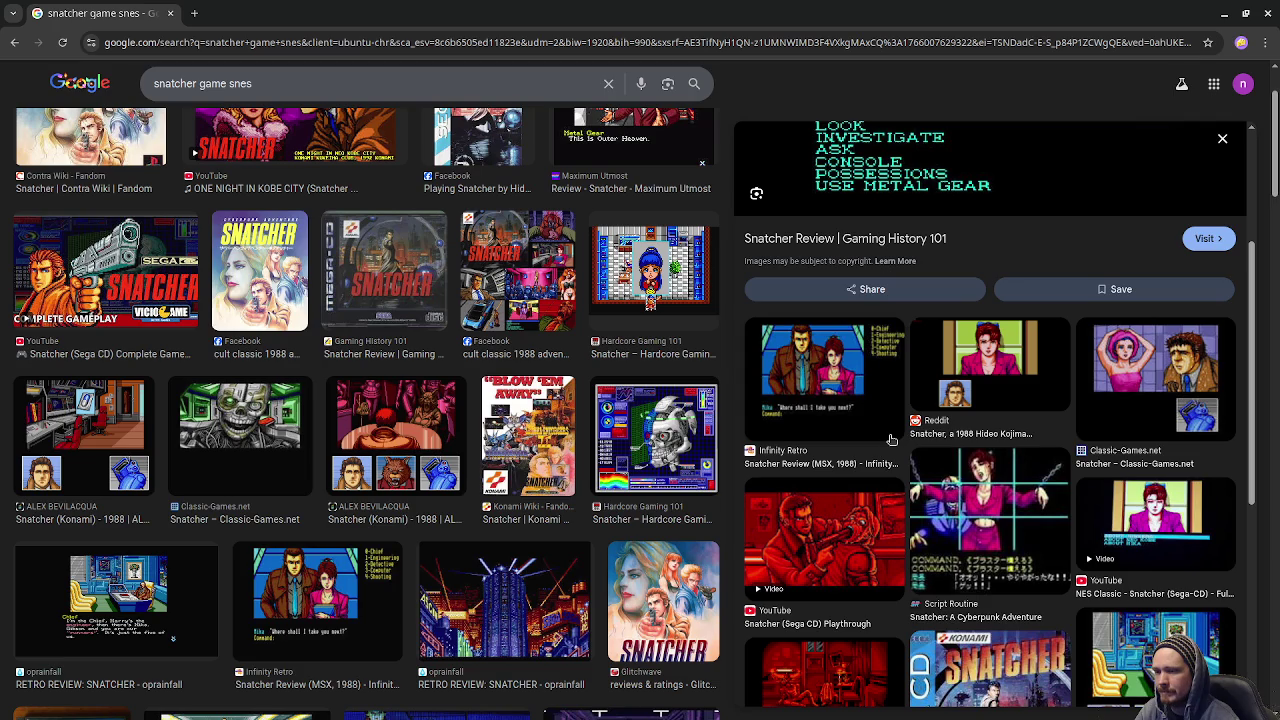
pyautogui.scroll(-5, 891, 440)
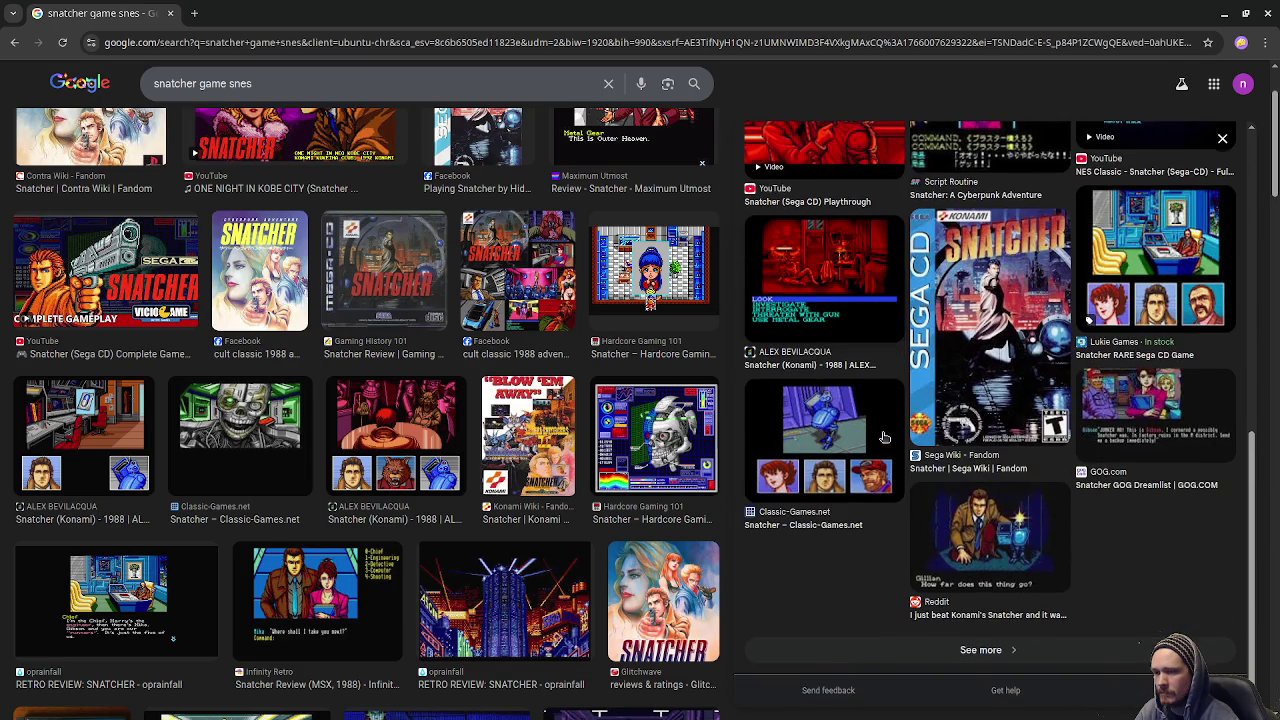
# Preview the Classic-Games.net Snatcher screenshot, then close the browser to reveal Godot.
pyautogui.click(785, 449)
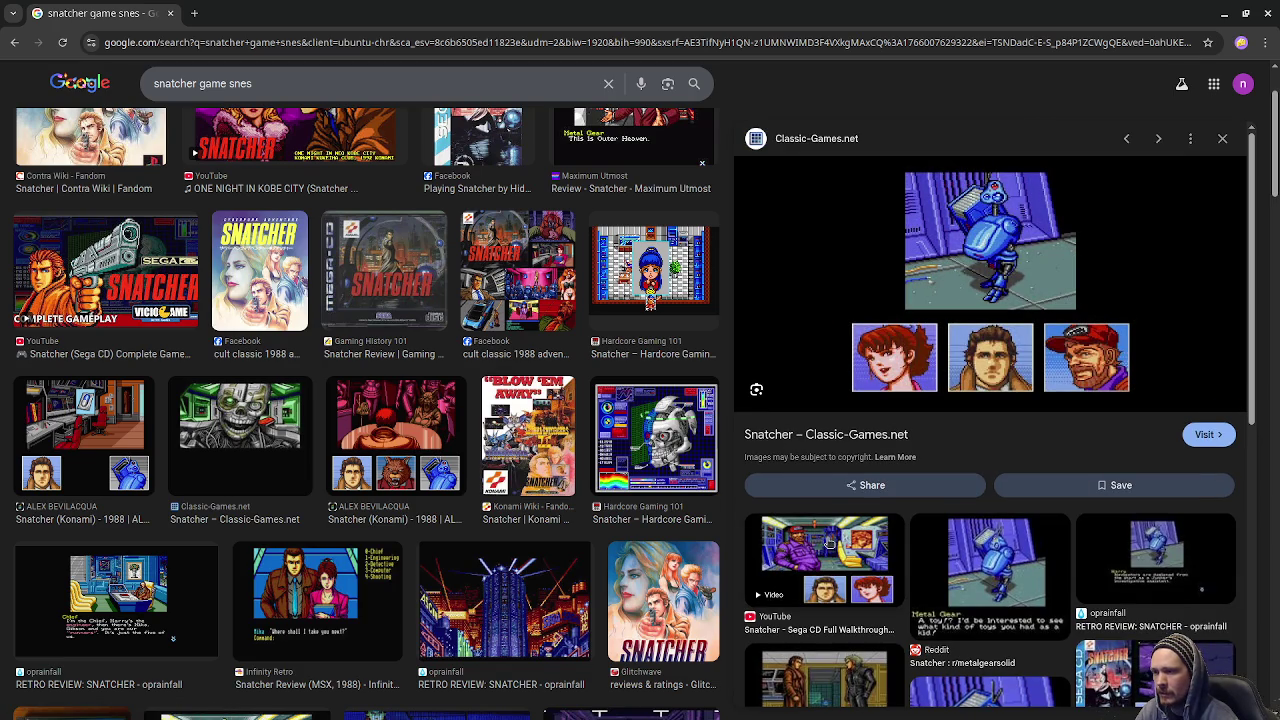
pyautogui.scroll(-2, 829, 543)
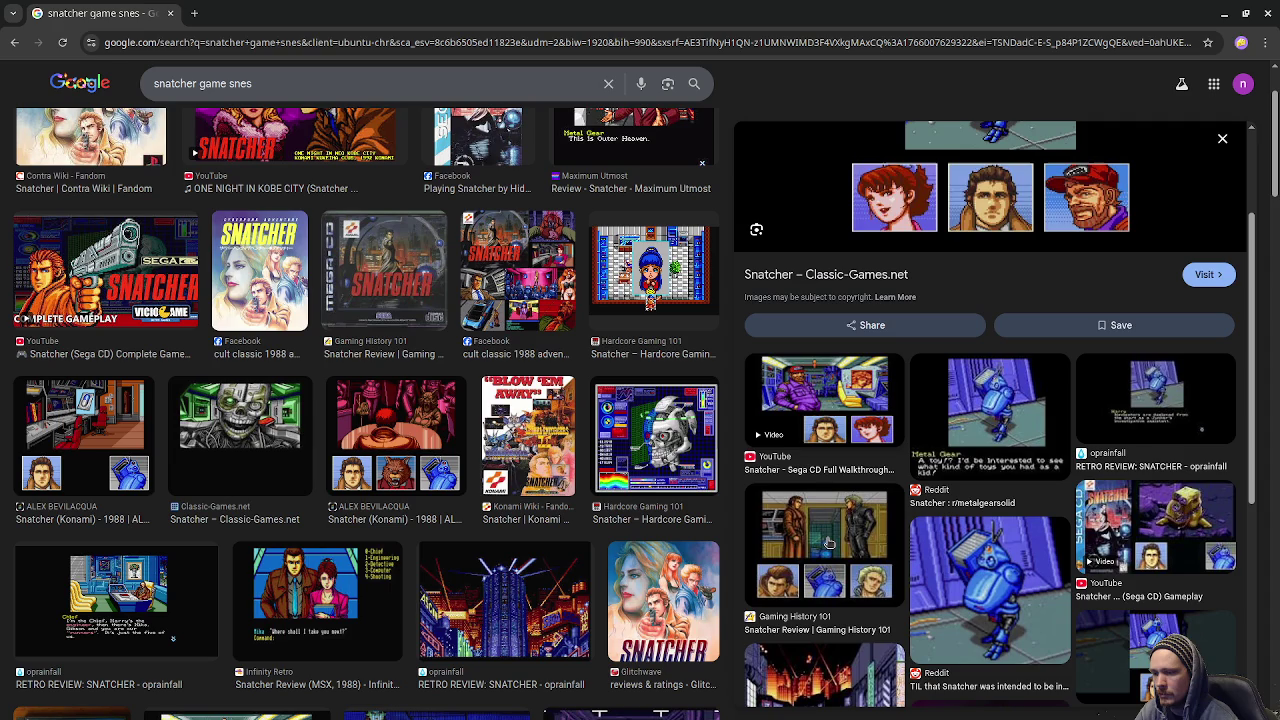
pyautogui.scroll(-2, 983, 624)
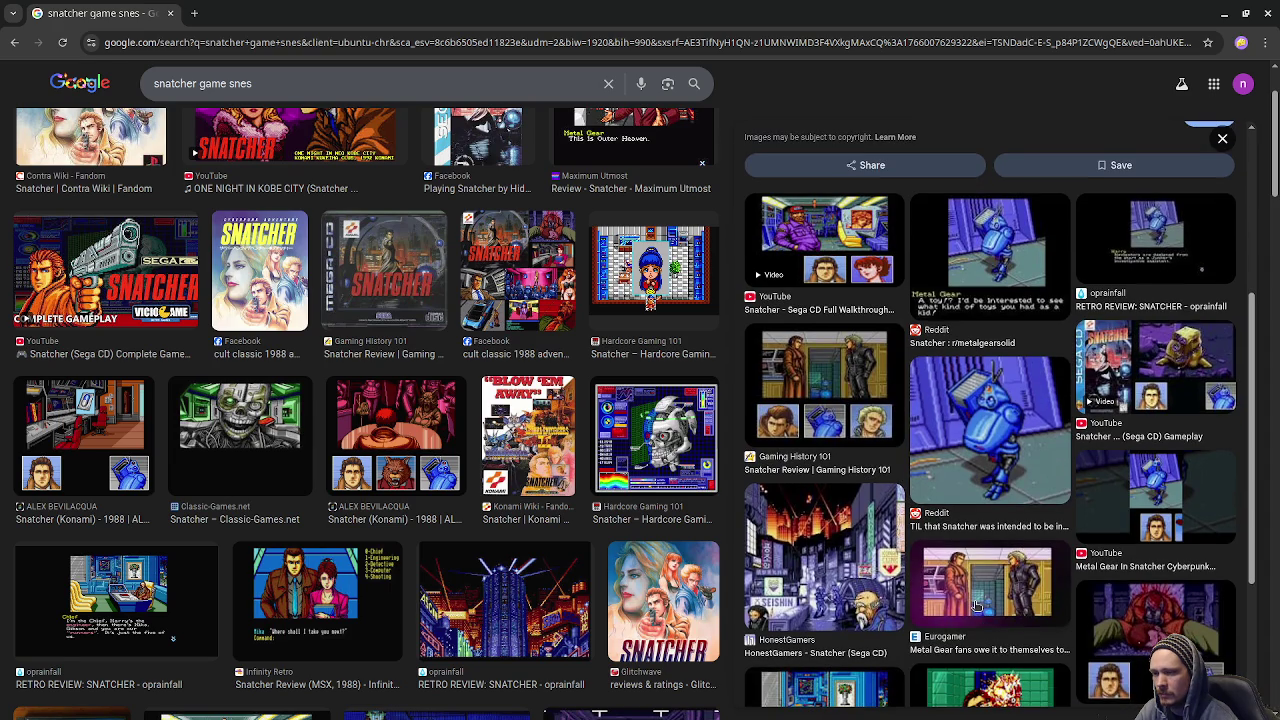
pyautogui.click(173, 14)
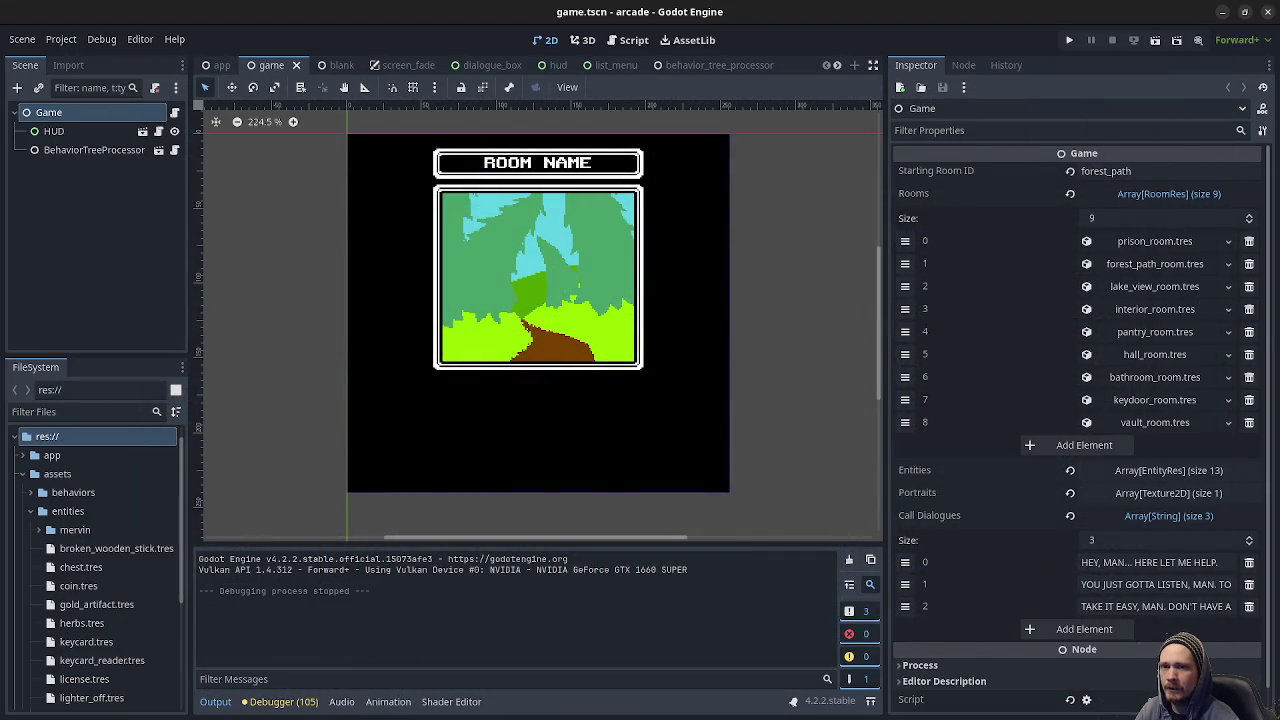
# Back in Aseprite, step the mockup frames forward to the OAK TREE action menu.
pyautogui.hotkey('alt', 'Tab')
pyautogui.press('Left')
pyautogui.press('Right')
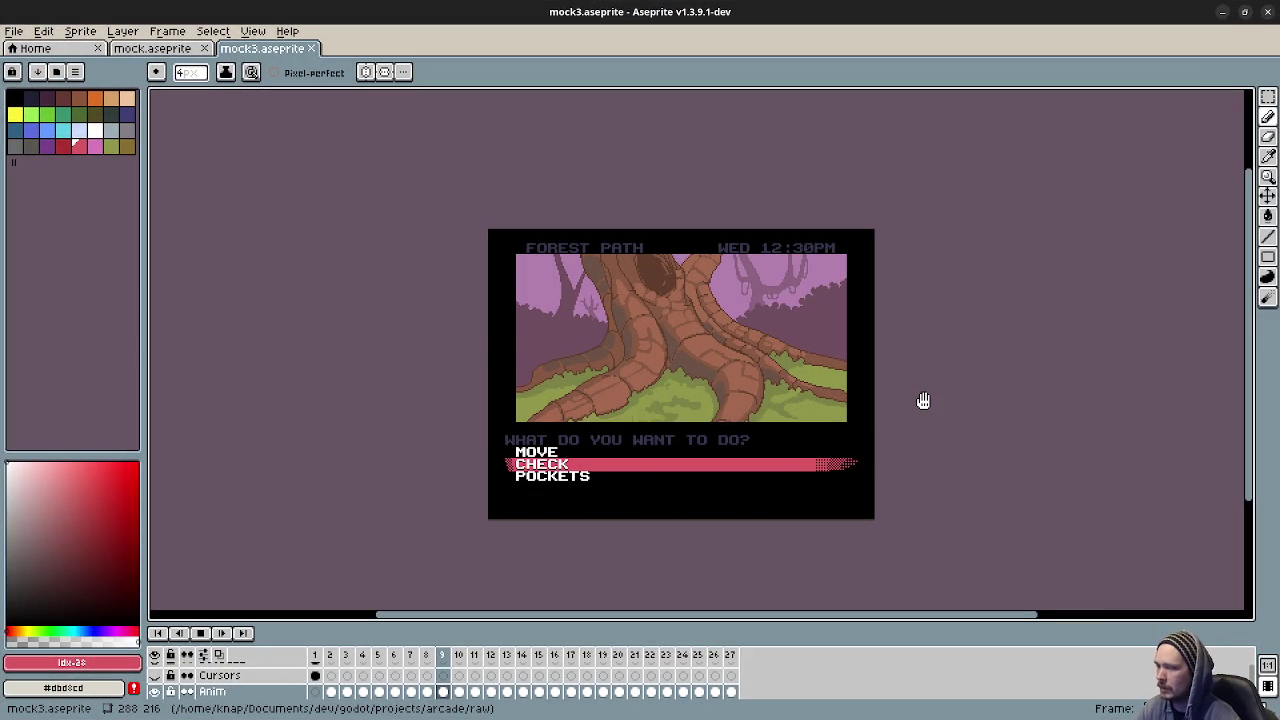
pyautogui.press('Right')
pyautogui.press('Right')
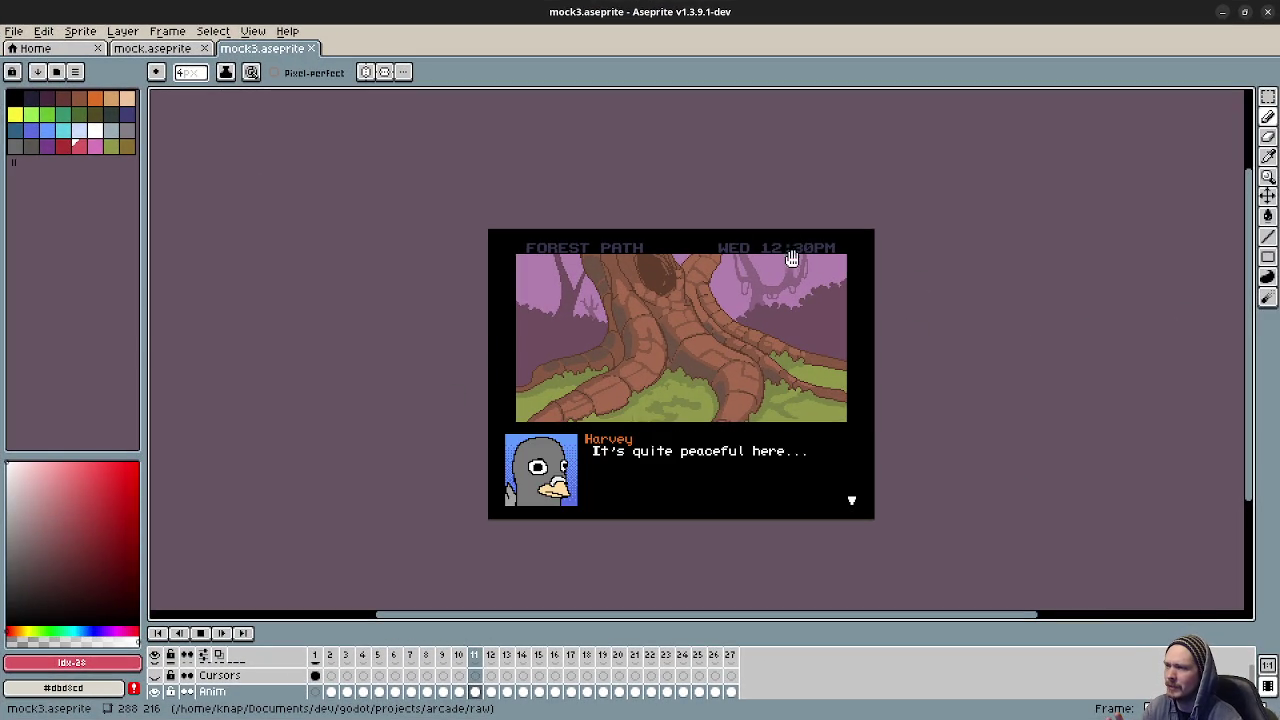
pyautogui.press('Right')
pyautogui.press('Right')
pyautogui.press('Right')
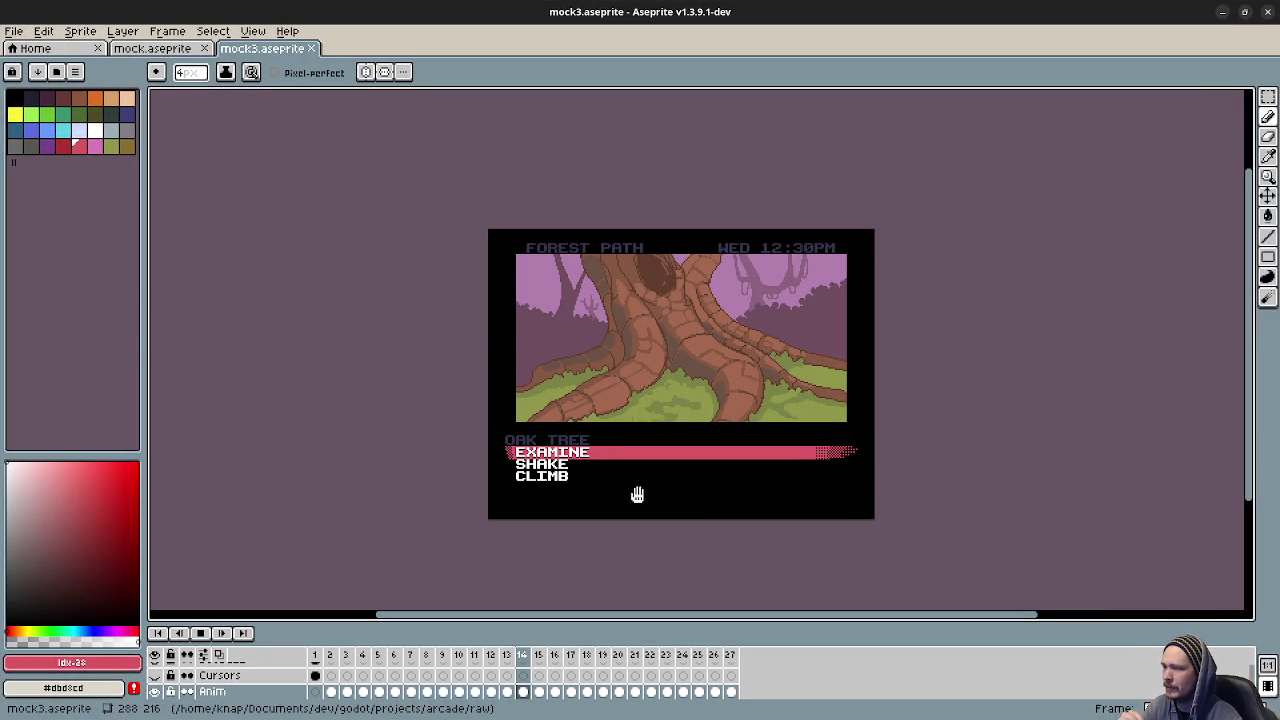
pyautogui.press('Right')
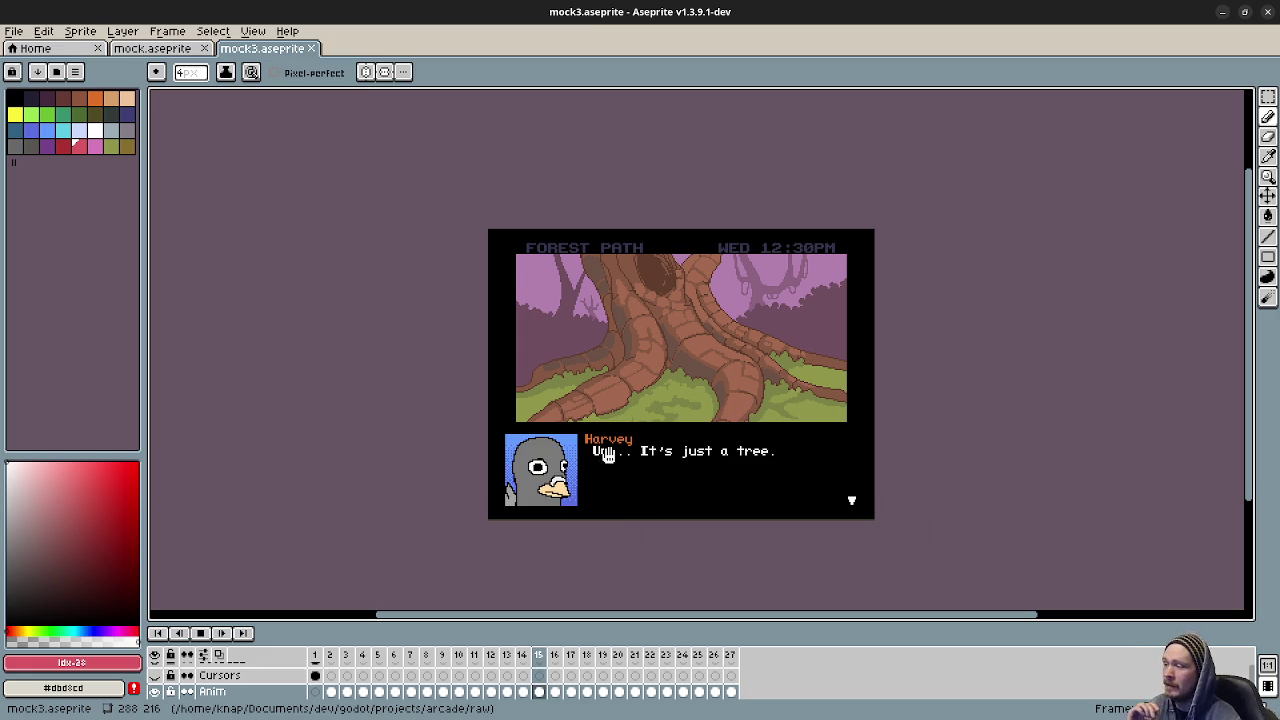
pyautogui.press('Right')
pyautogui.press('Right')
pyautogui.press('Right')
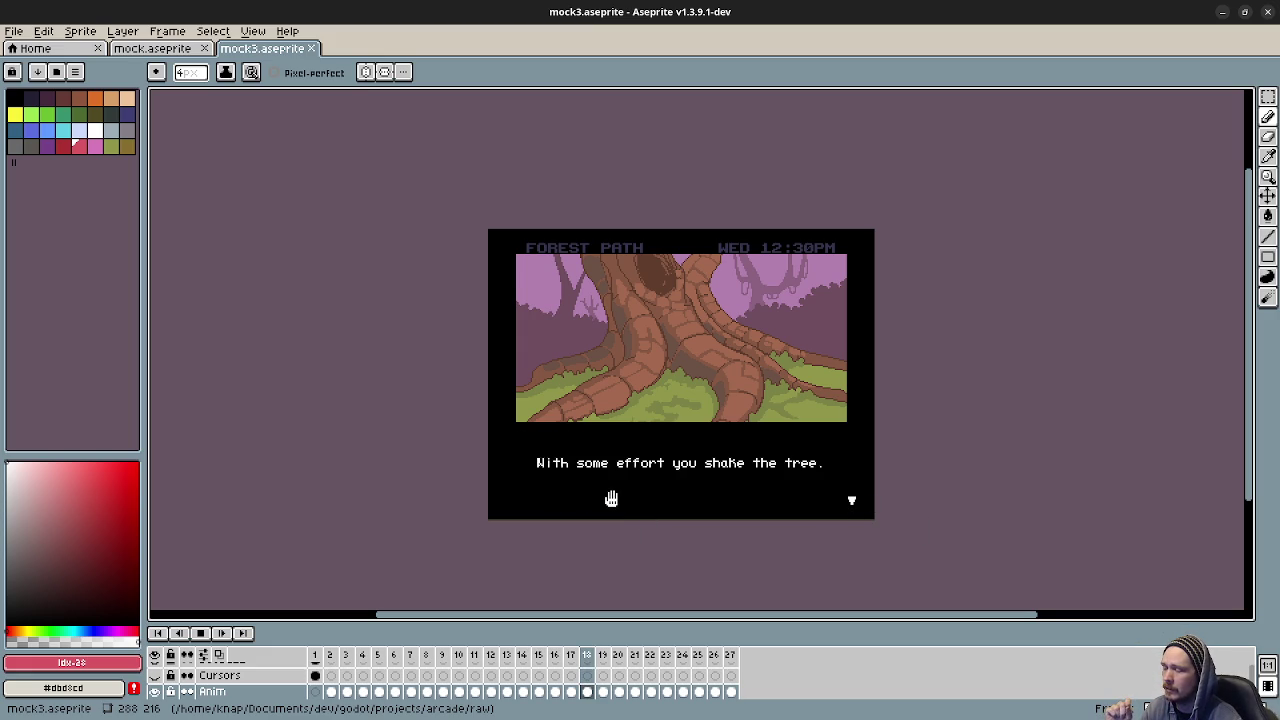
# Step through the branch message, SHAKE choice and CHECK list frames to the last frame.
pyautogui.press('Right')
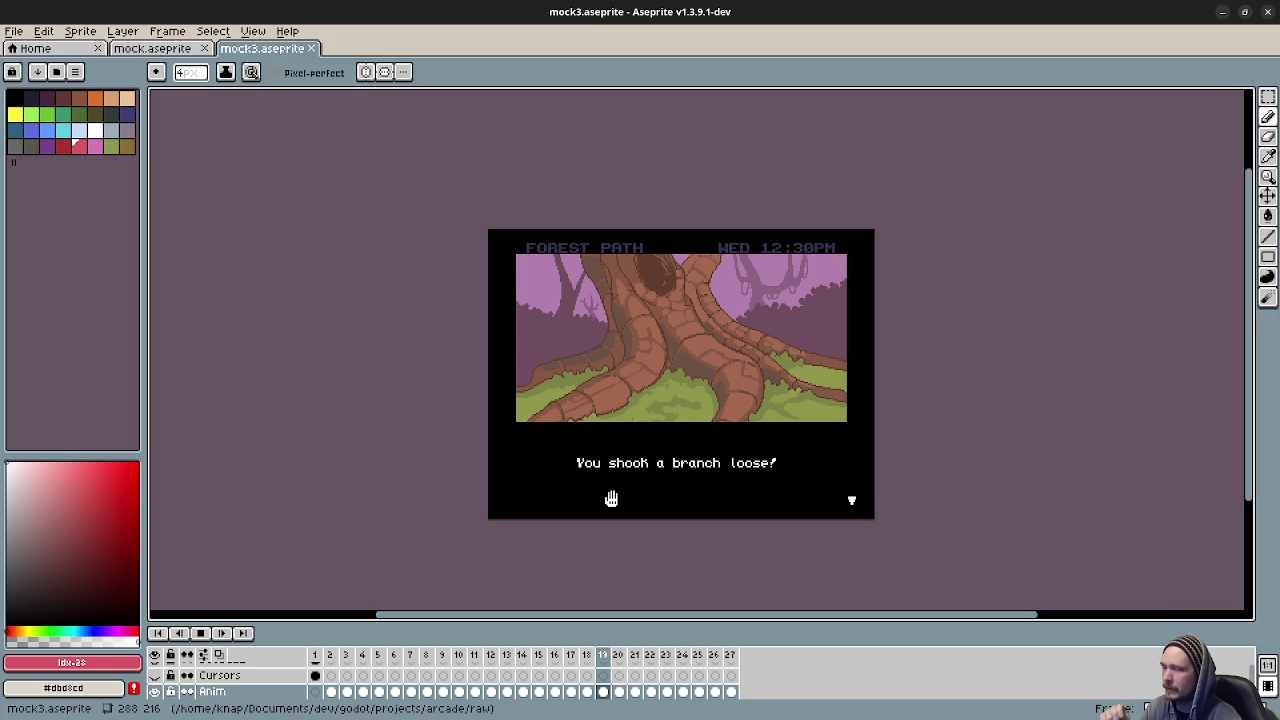
pyautogui.press('Right')
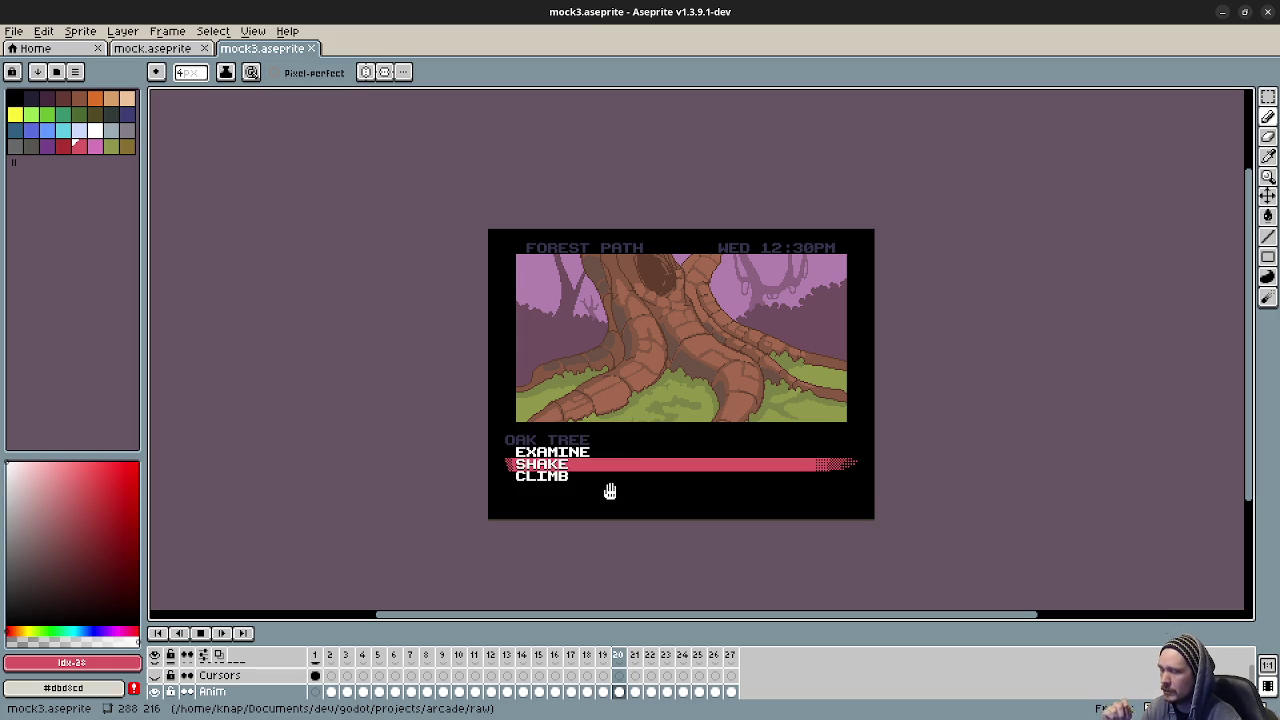
pyautogui.press('Right')
pyautogui.press('Right')
pyautogui.press('Right')
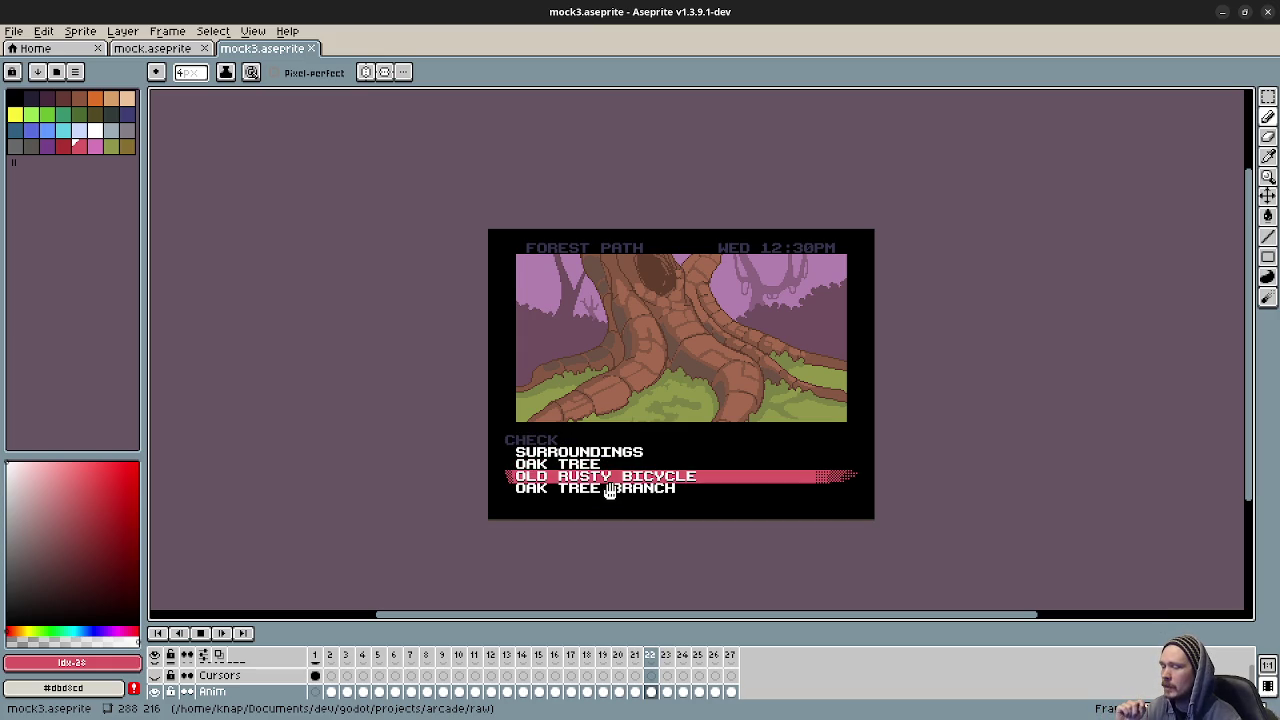
pyautogui.press('Right')
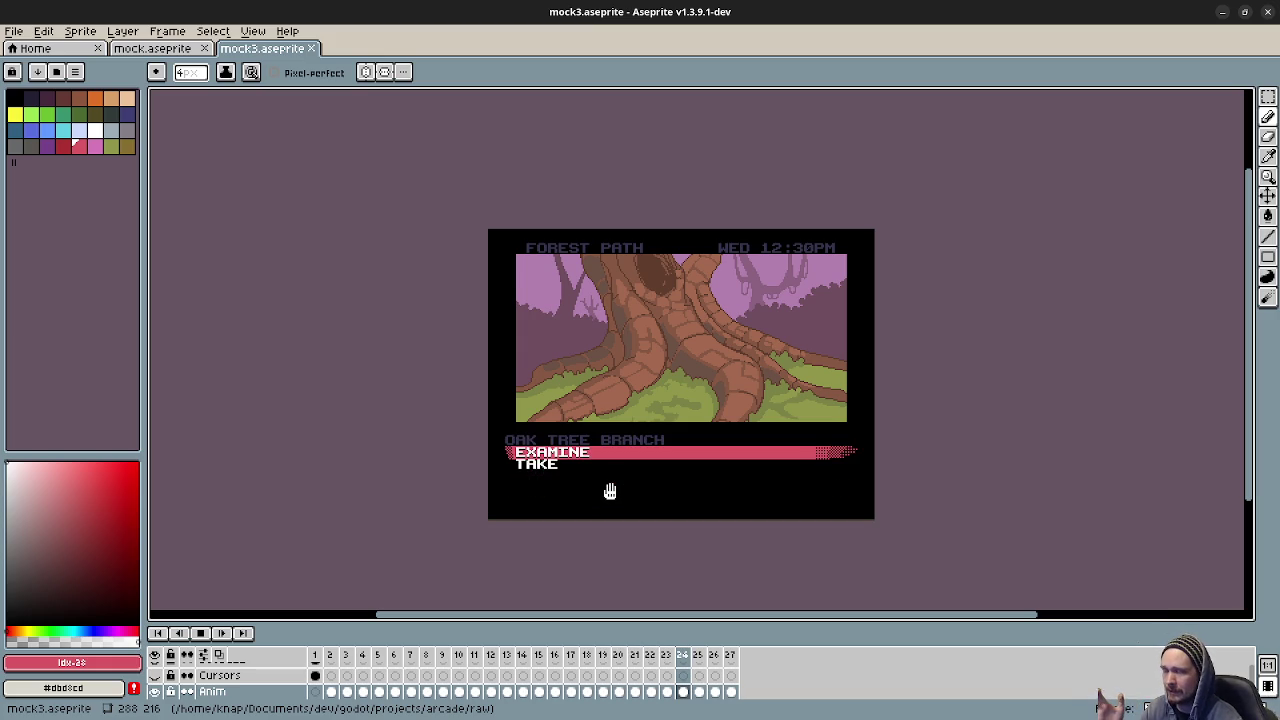
pyautogui.press('Right')
pyautogui.press('Right')
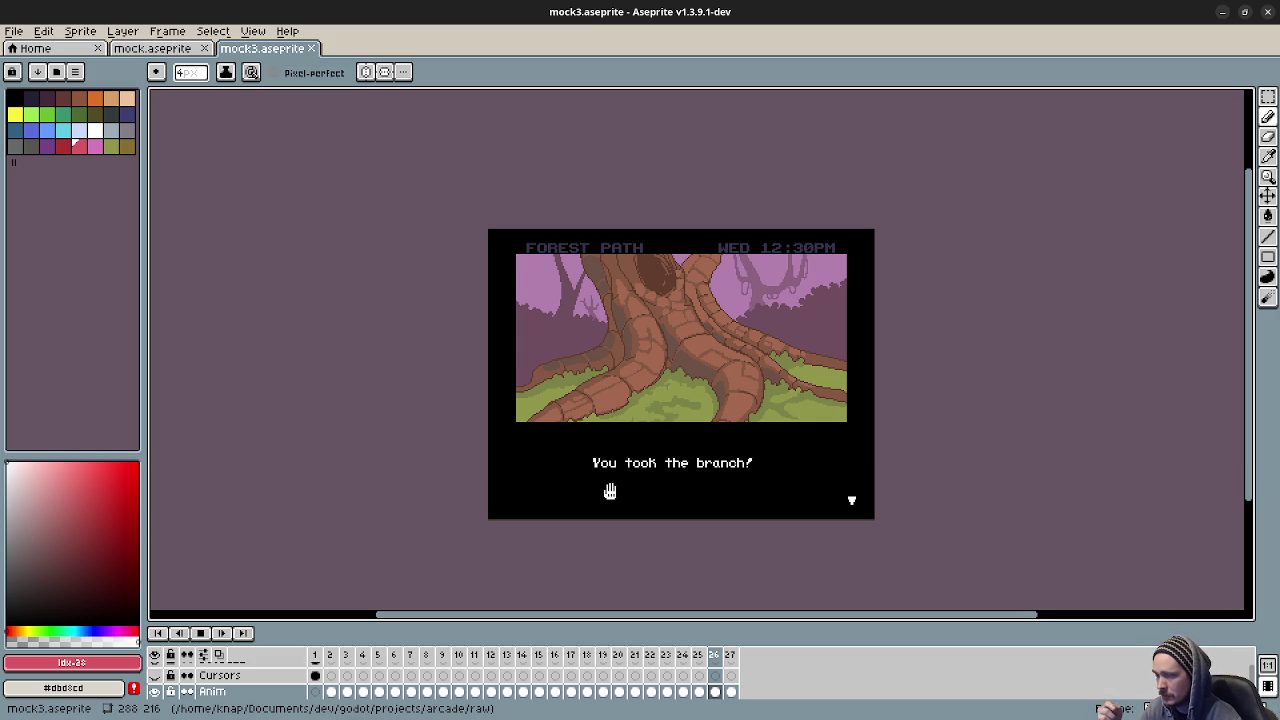
pyautogui.press('Right')
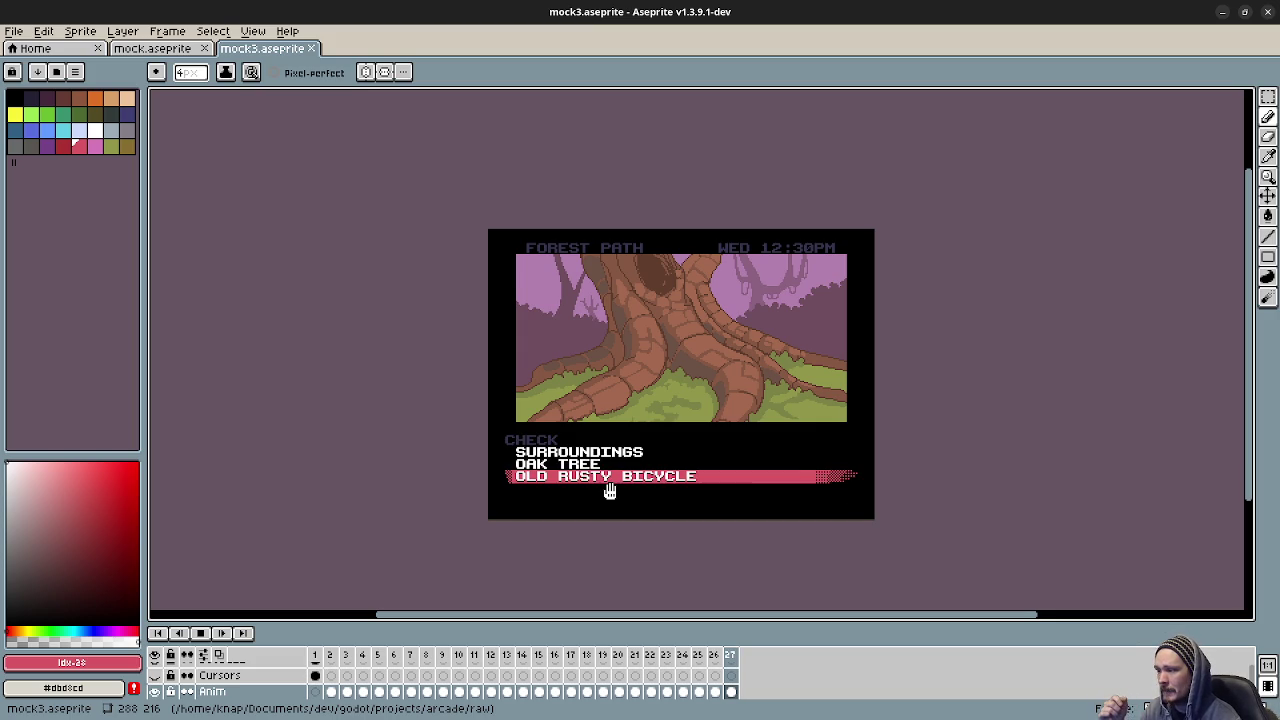
pyautogui.press('Right')
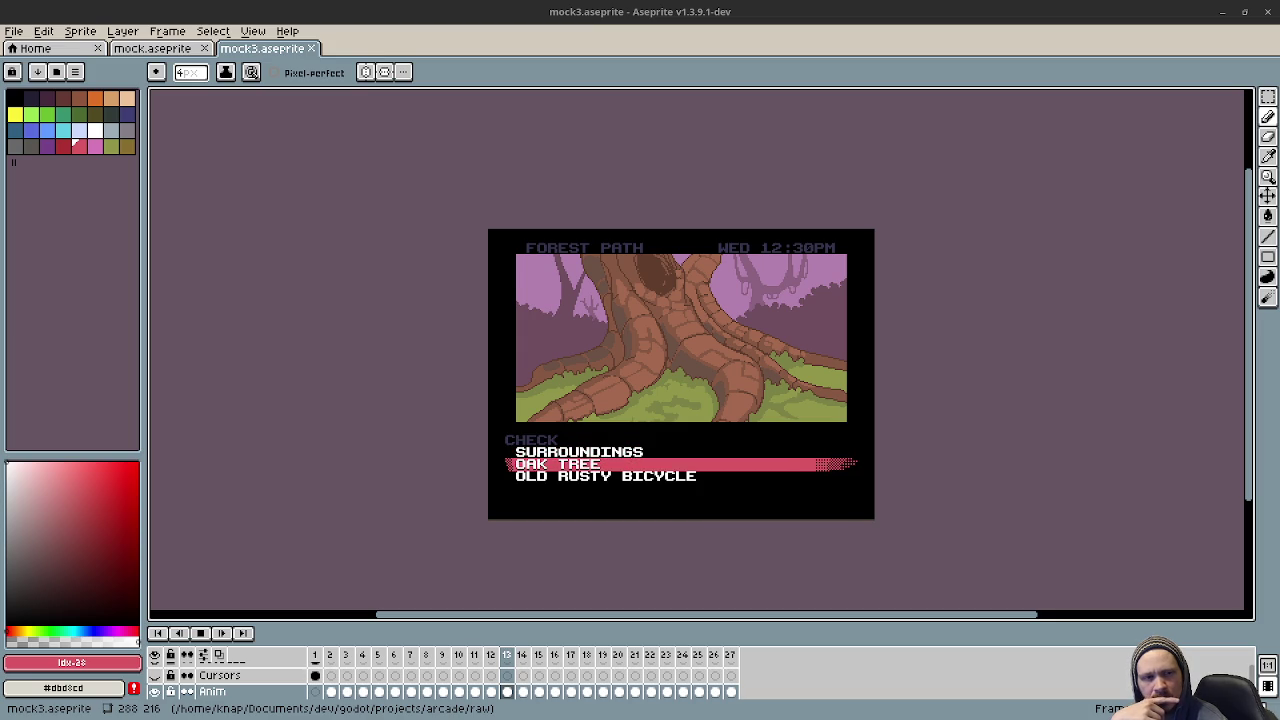
# Minimize Aseprite and open Godot's res:// project folder in the file manager.
pyautogui.click(1219, 13)
pyautogui.click(60, 445)
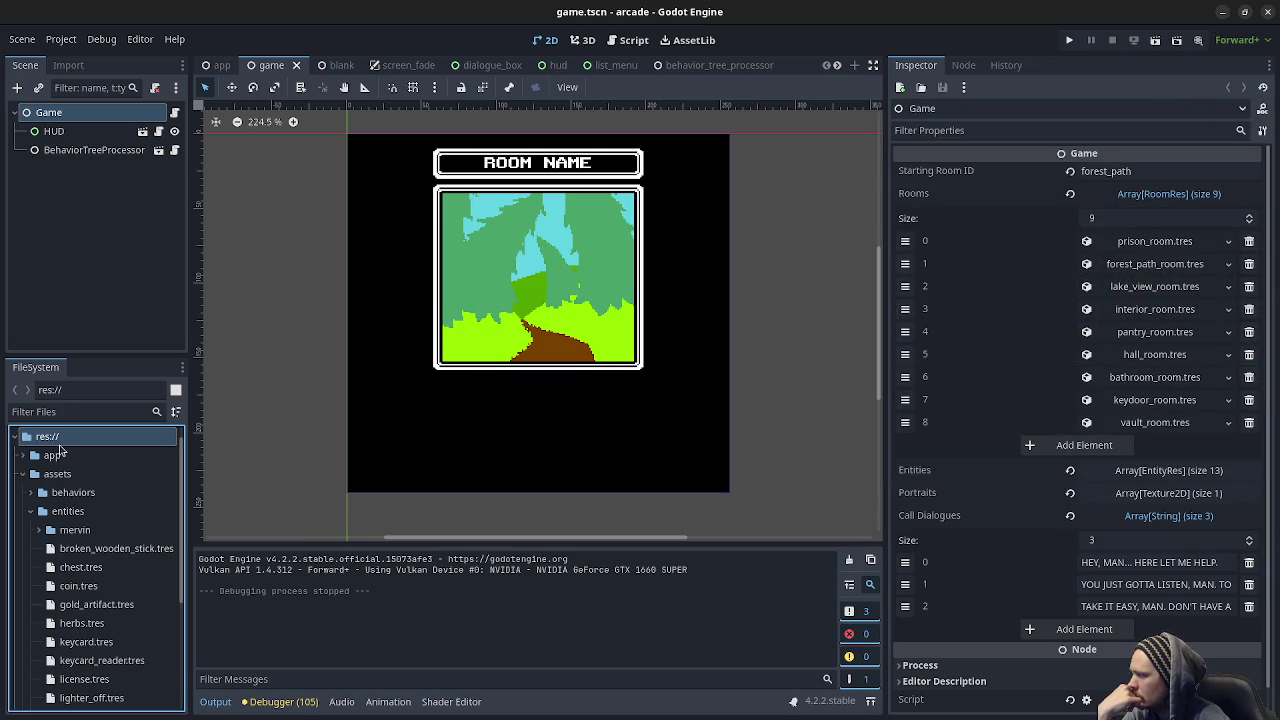
pyautogui.rightClick(66, 437)
pyautogui.click(160, 594)
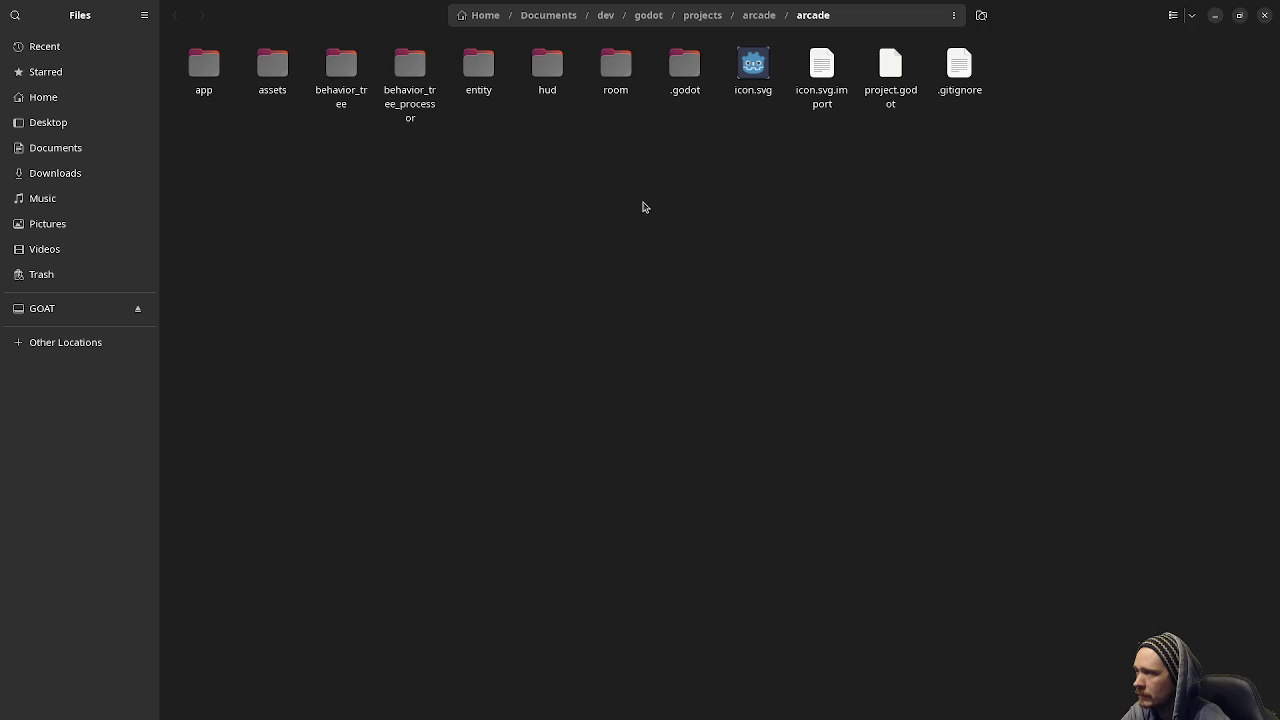
# Go up to the arcade folder, open docs, and open notes.txt.
pyautogui.click(758, 15)
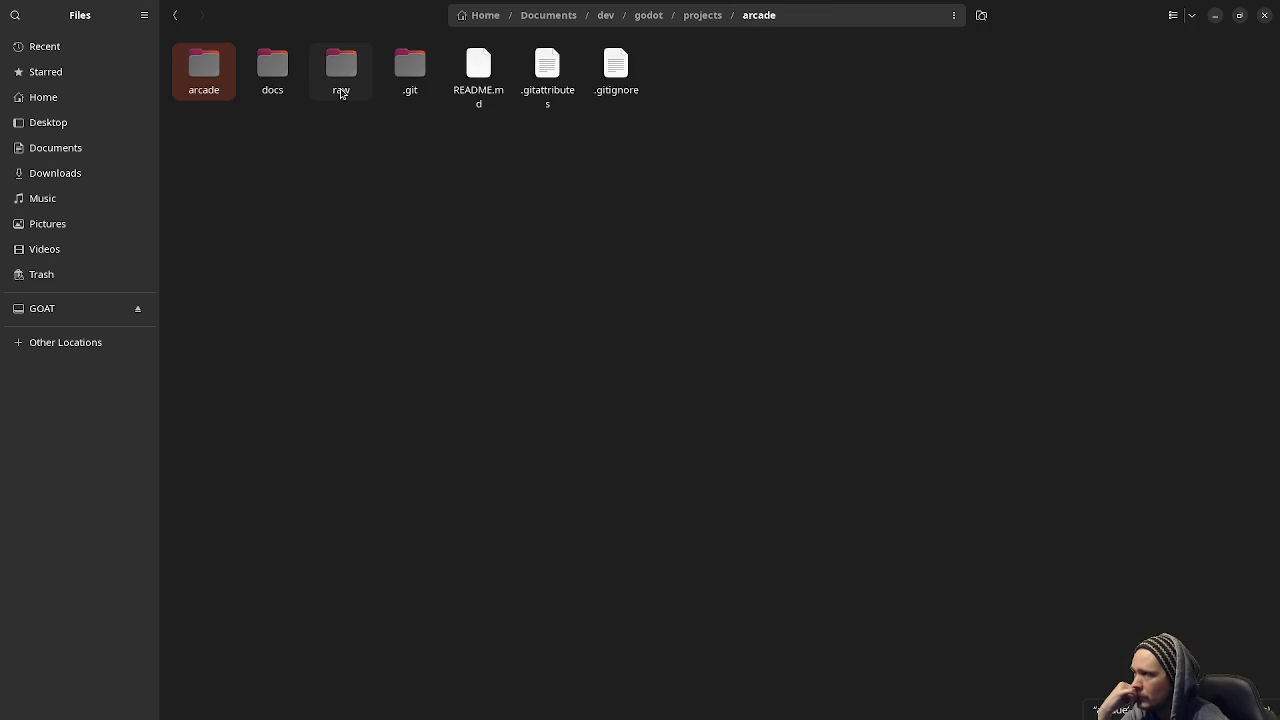
pyautogui.doubleClick(274, 70)
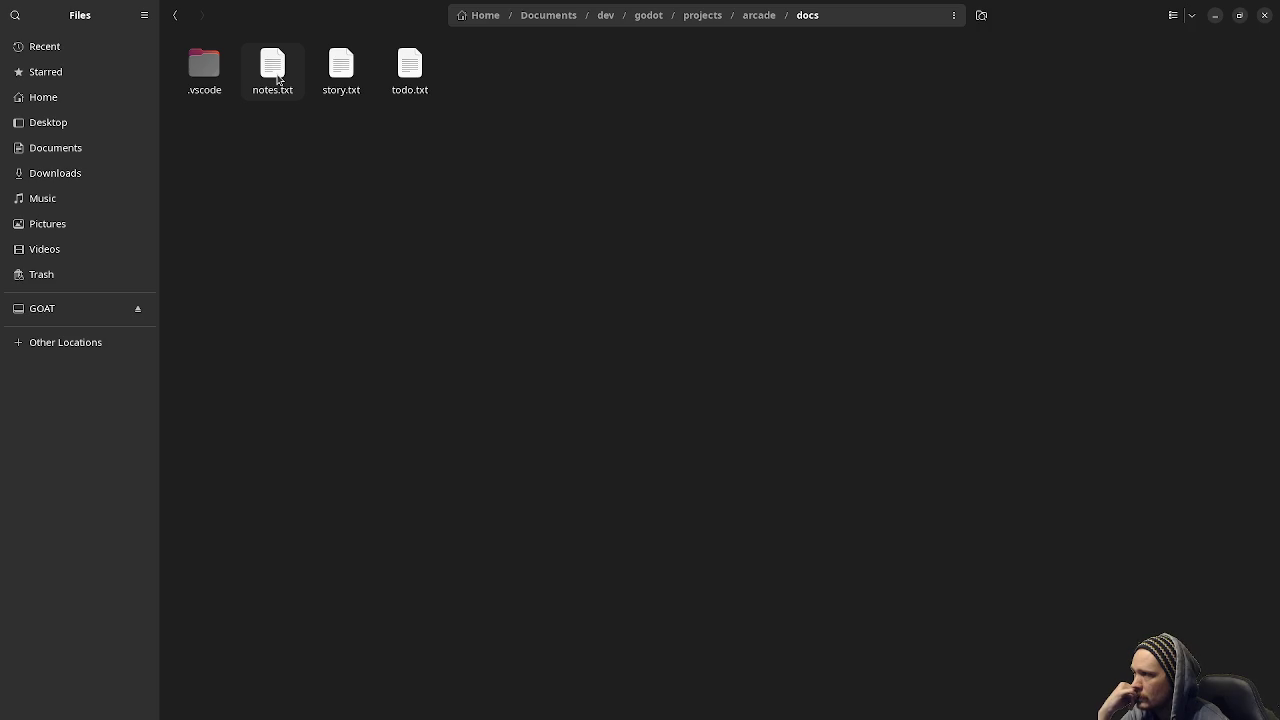
pyautogui.doubleClick(281, 80)
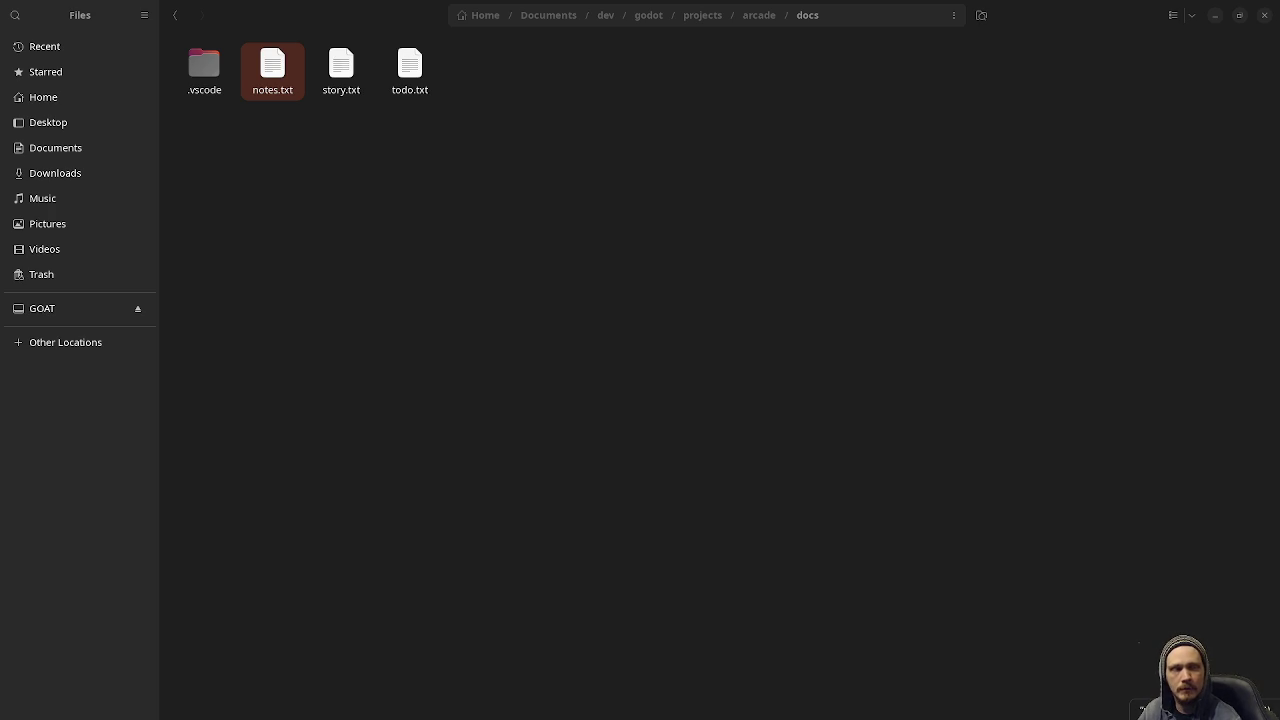
# Select story.txt, then minimize both the file manager and the Godot editor.
pyautogui.click(341, 80)
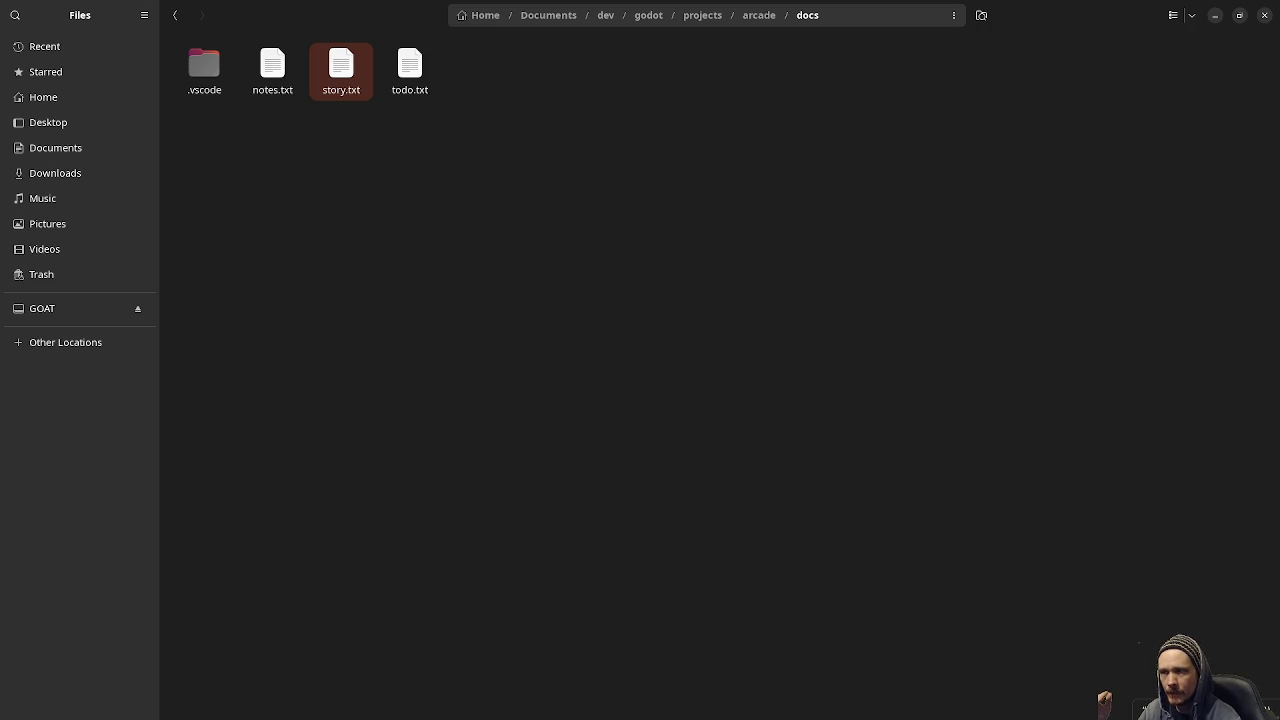
pyautogui.click(1215, 15)
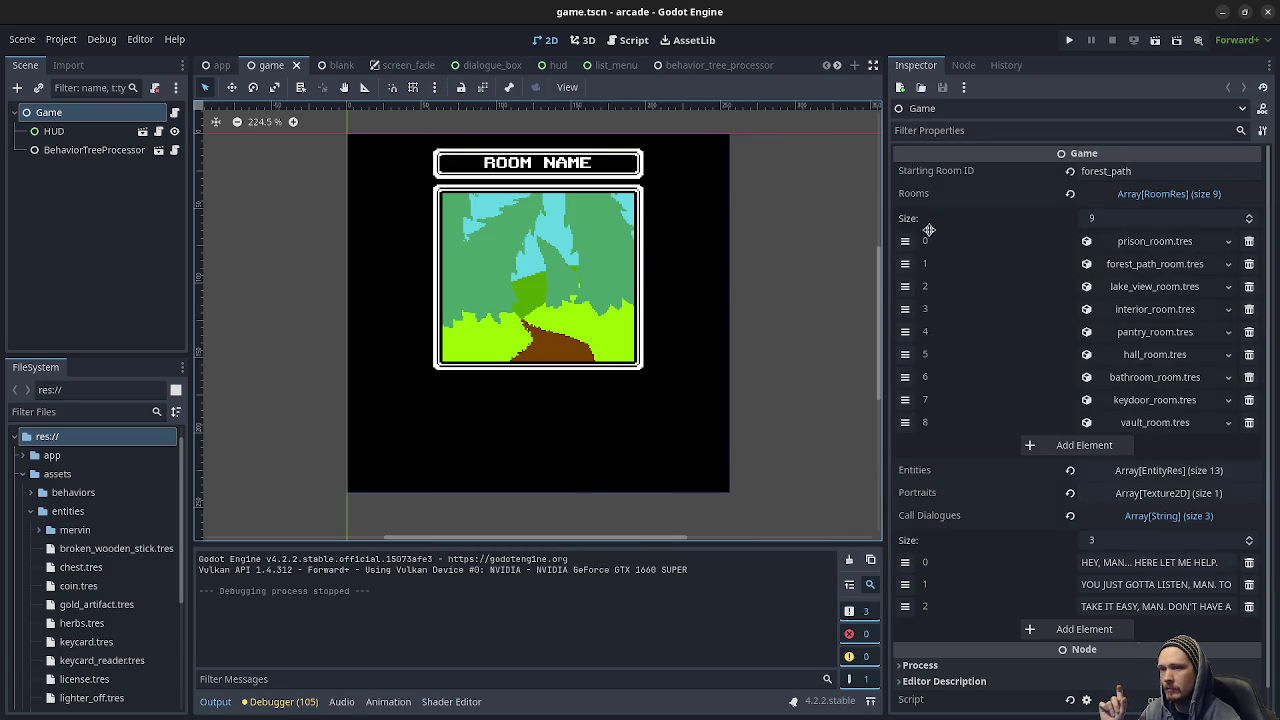
pyautogui.click(1221, 12)
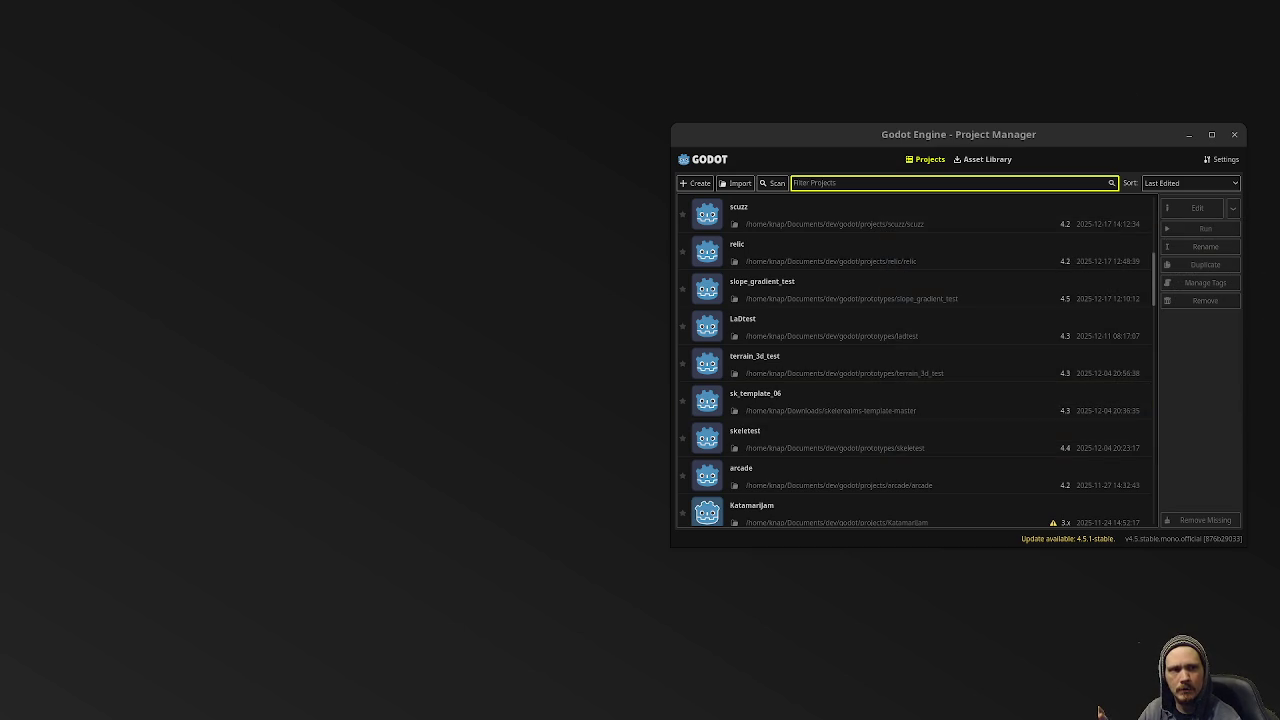
# Add 'snatcher-like pigeon detective game' after 'arcade:' in the notes, then return to Godot.
pyautogui.hotkey('alt', 'Tab')
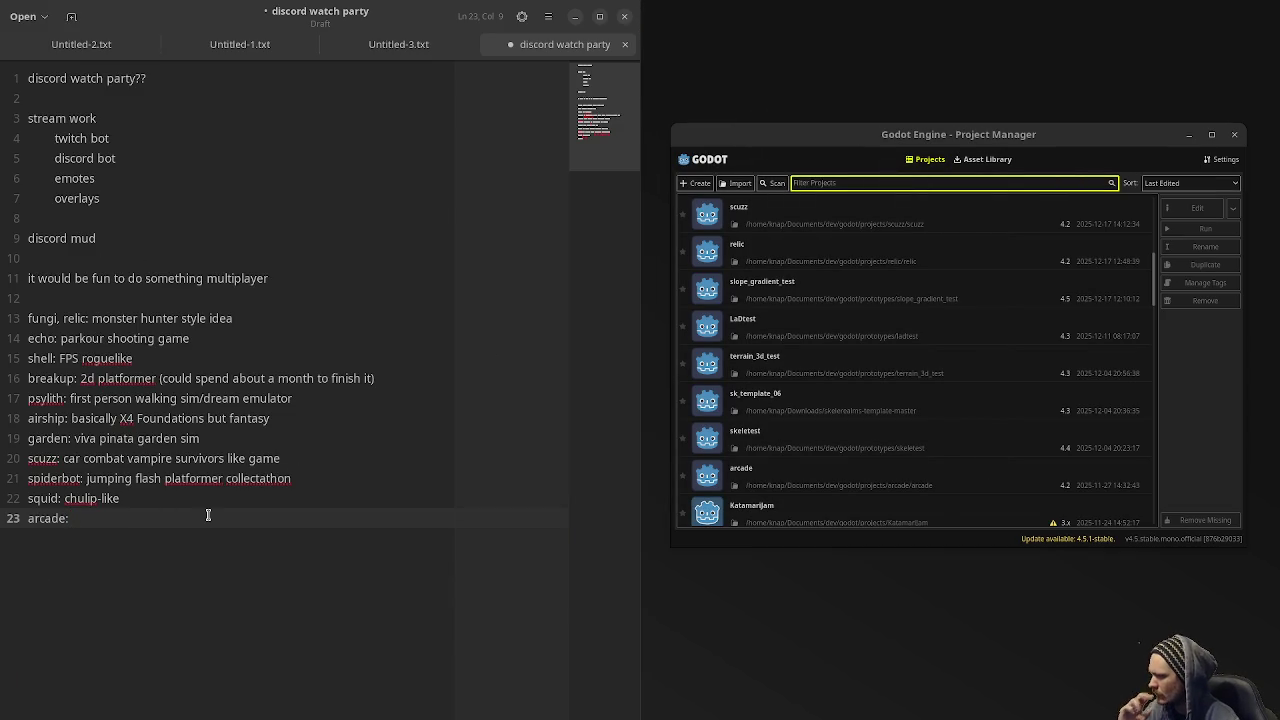
pyautogui.write('snatch')
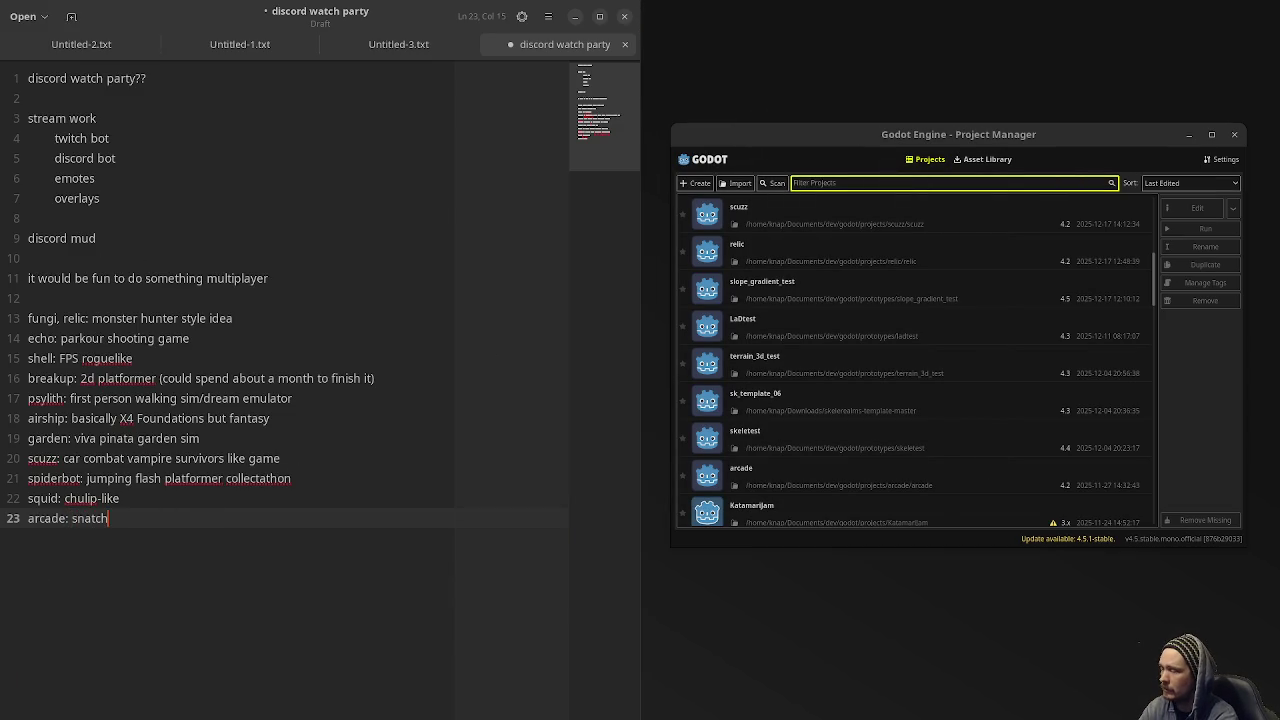
pyautogui.write('er-like pige')
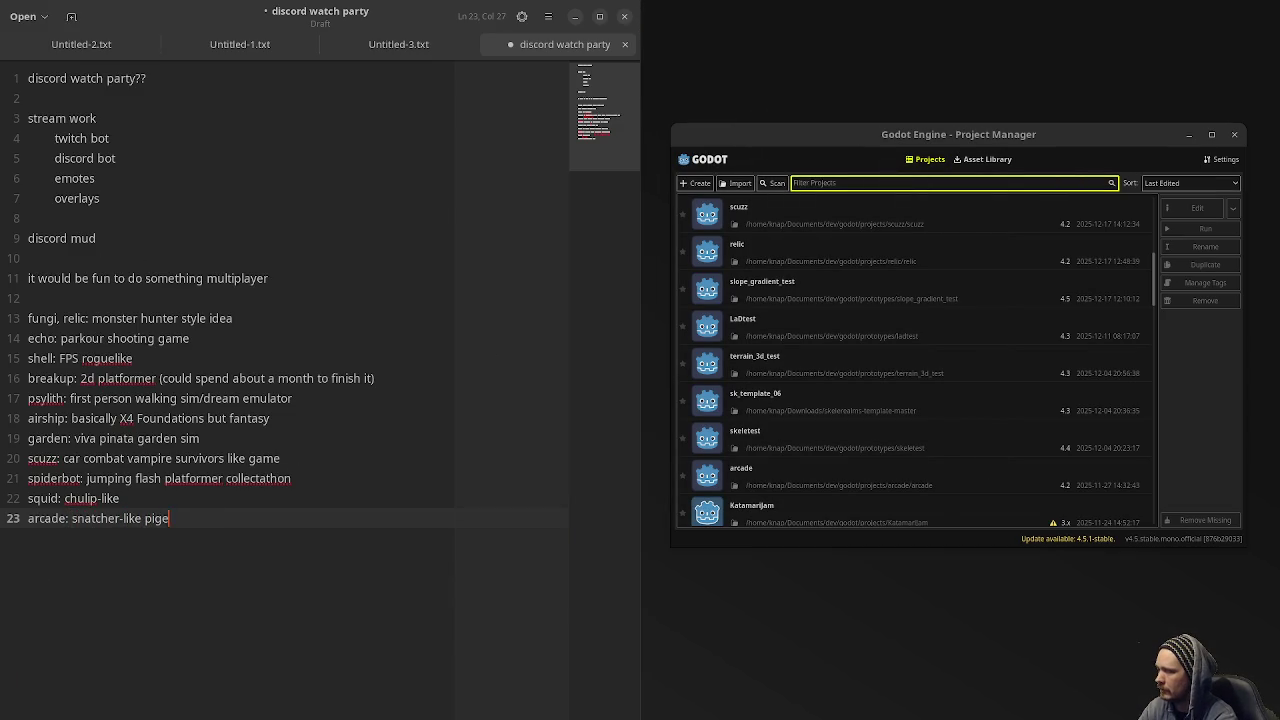
pyautogui.write('on detective game')
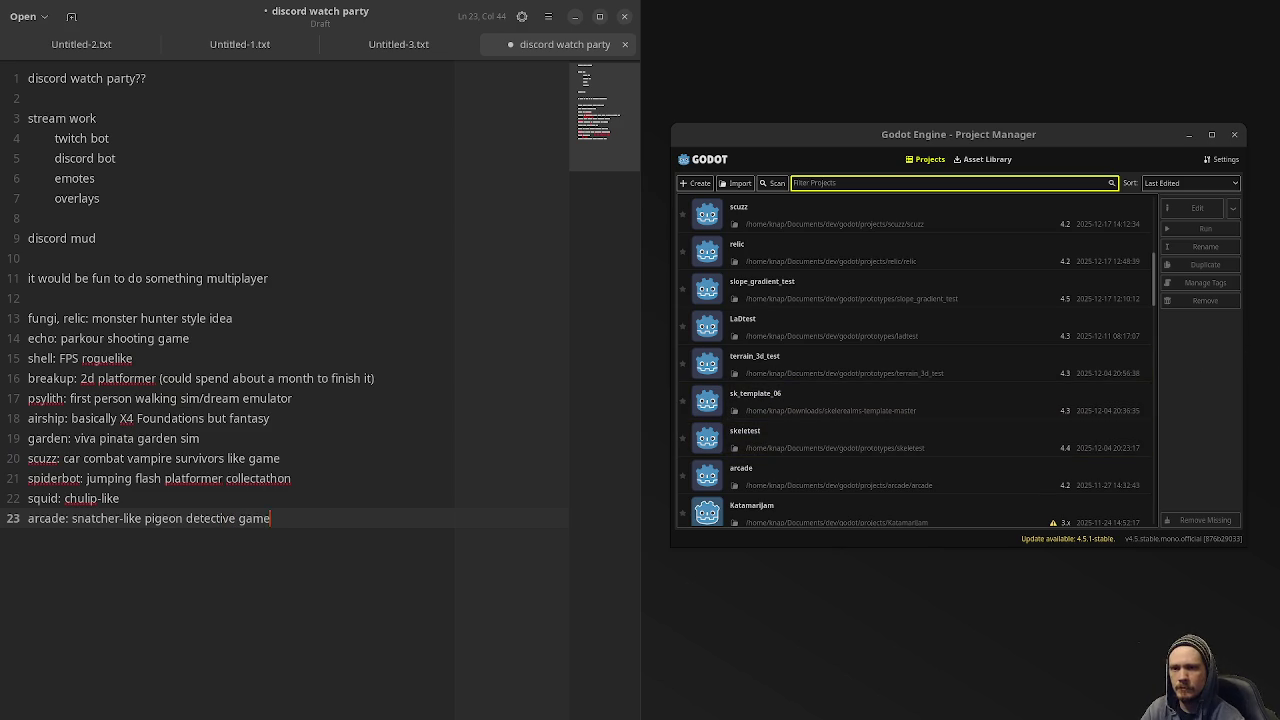
pyautogui.hotkey('alt', 'Tab')
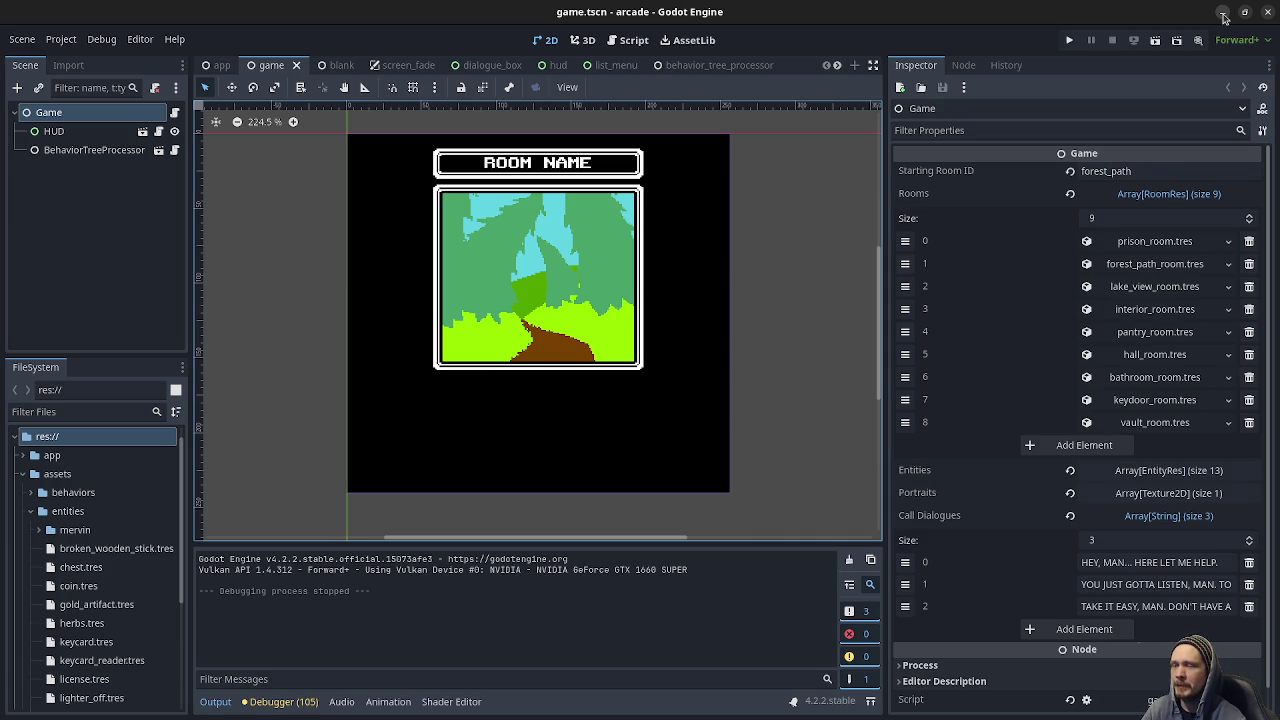
# Minimize the Godot arcade editor, restore it, and minimize it again.
pyautogui.click(1224, 13)
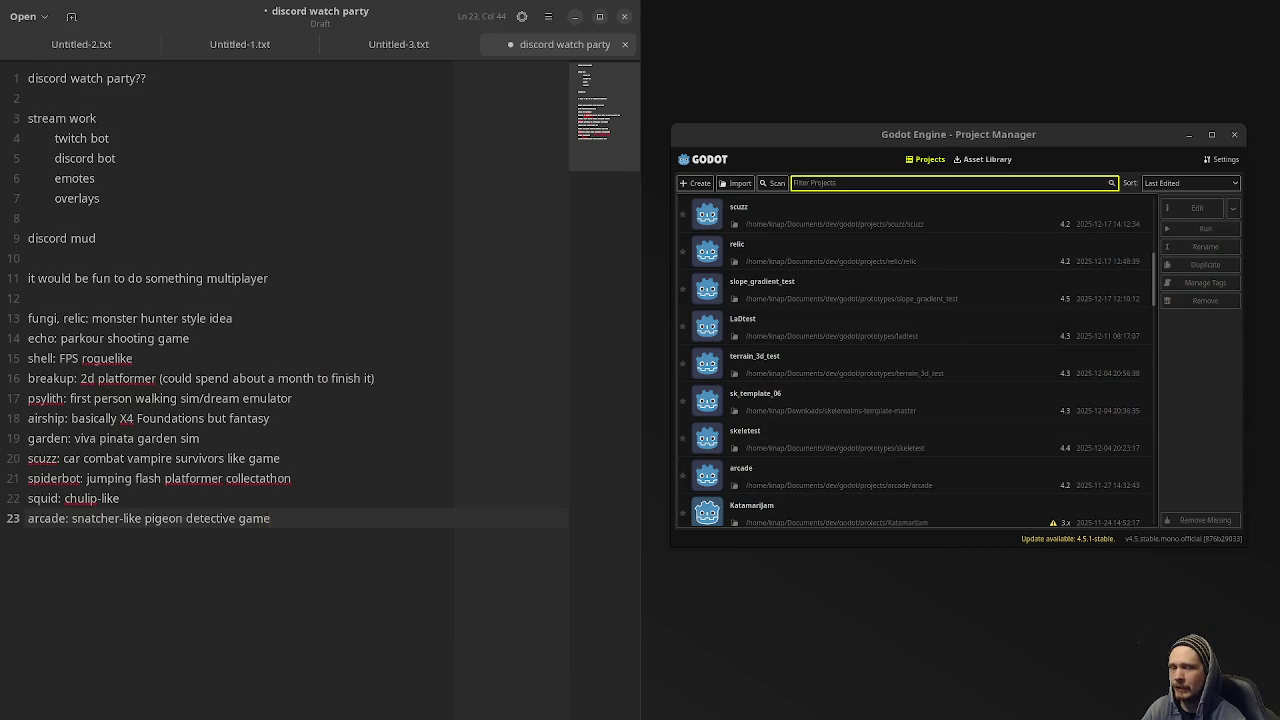
pyautogui.hotkey('alt', 'Tab')
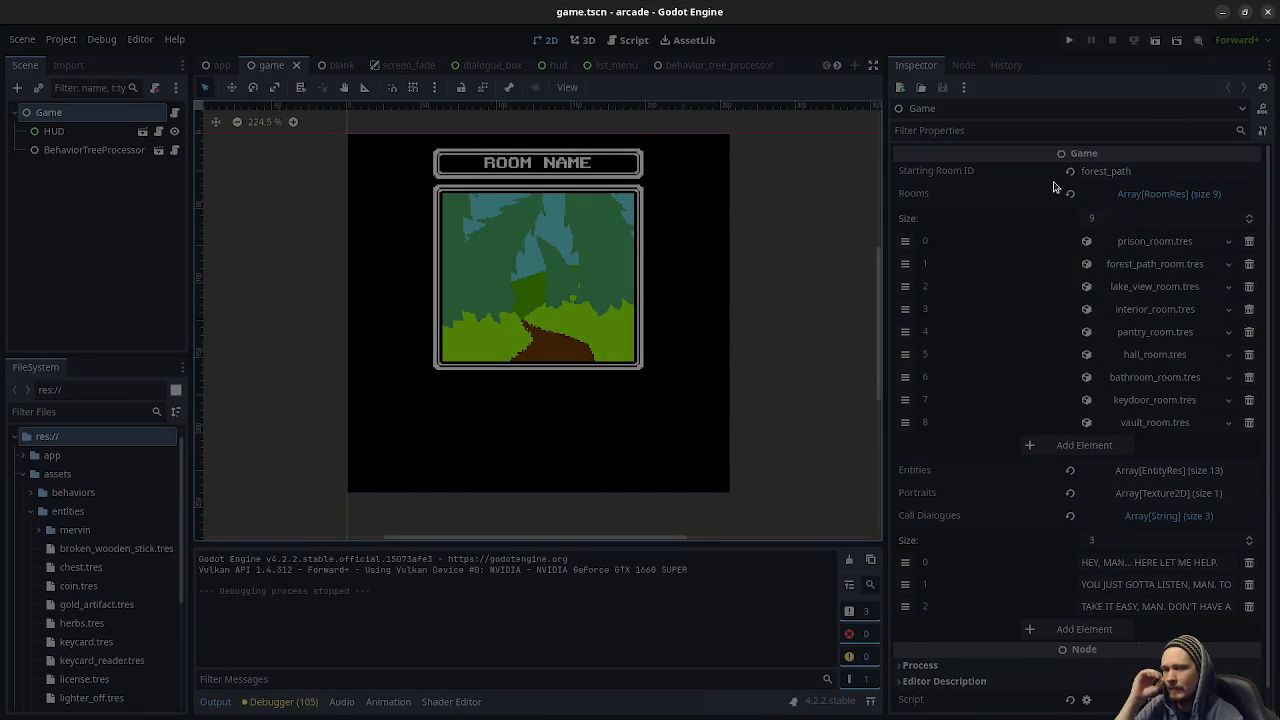
pyautogui.click(1222, 12)
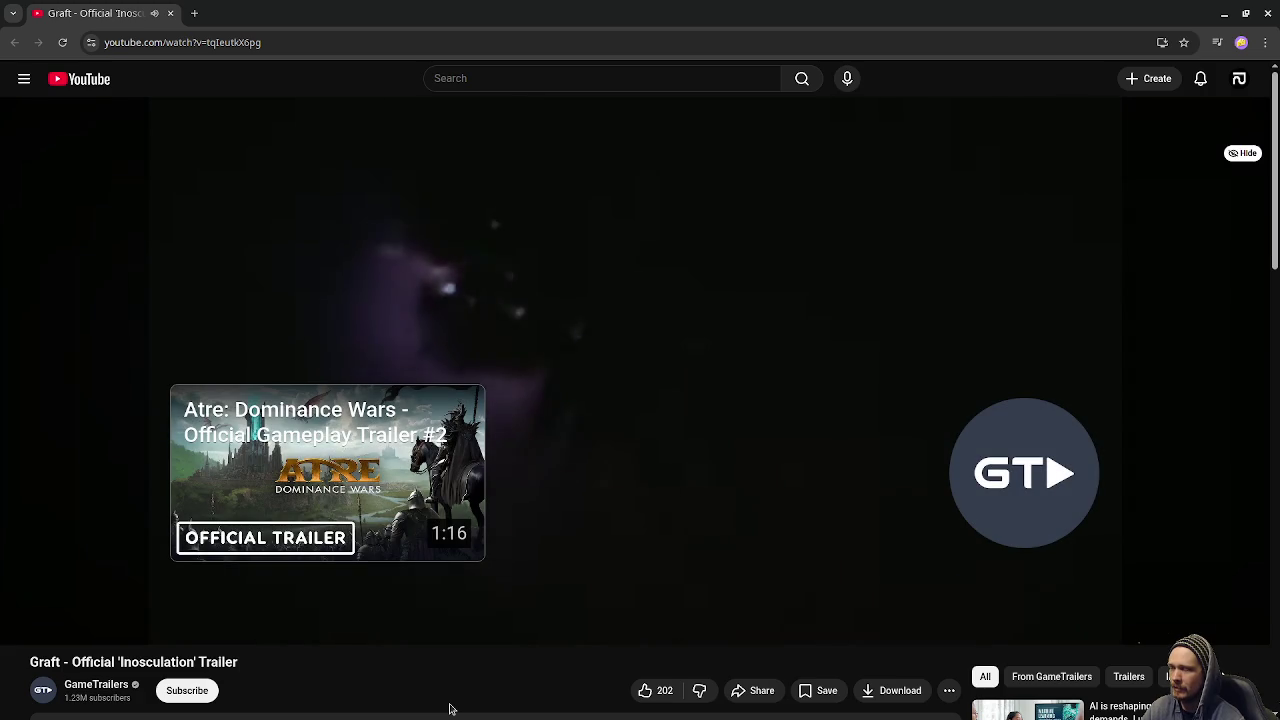
# Replay the trailer around 0:46–0:51, then jump back to 0:21 and pause.
pyautogui.click(705, 456)
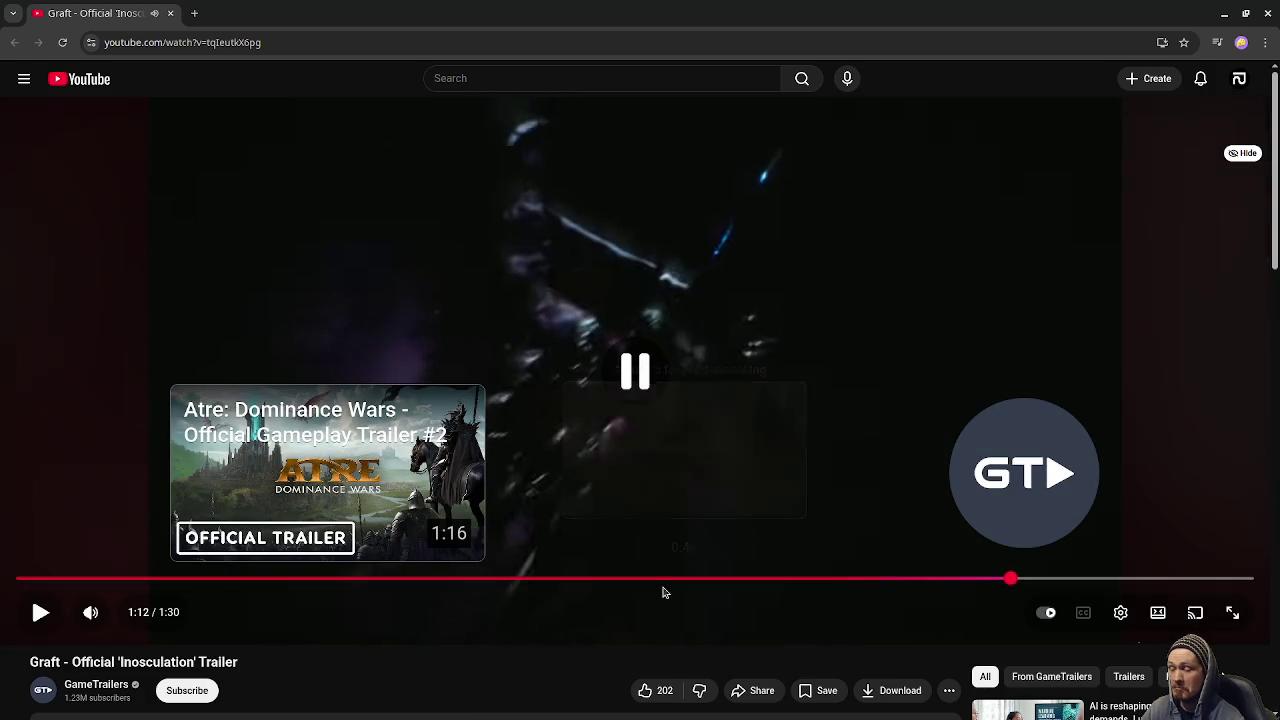
pyautogui.click(654, 579)
pyautogui.click(692, 517)
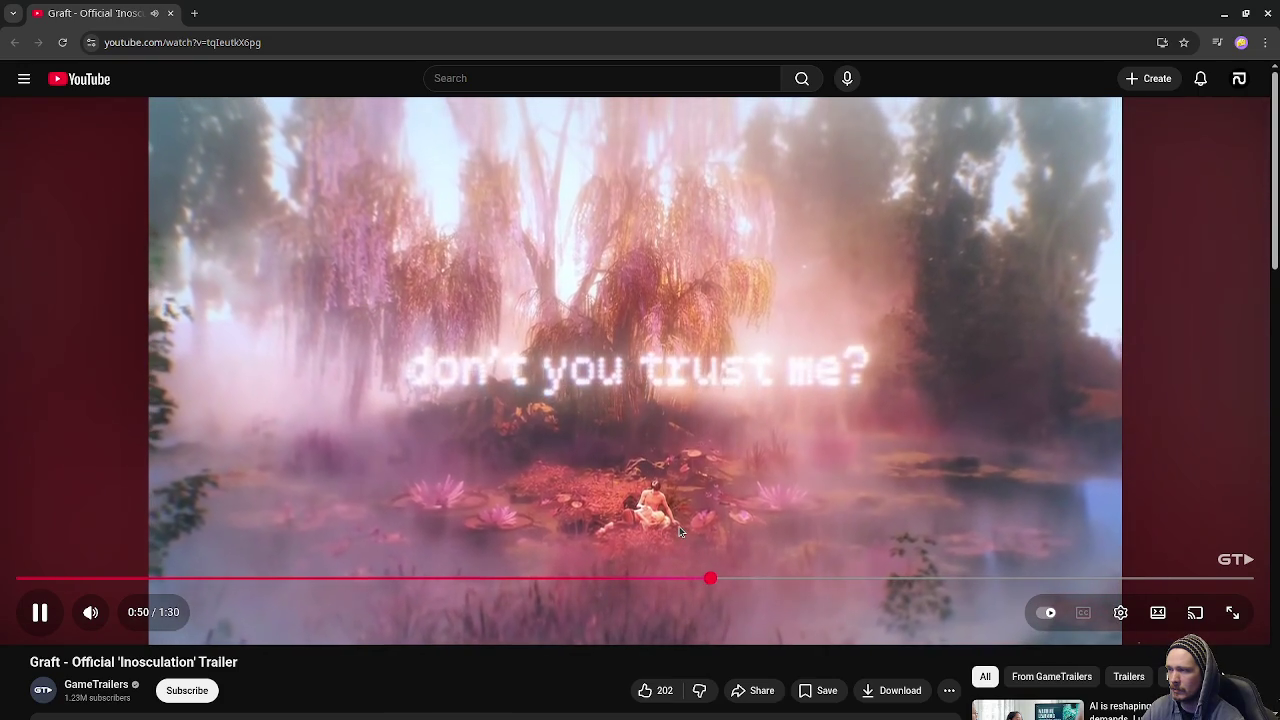
pyautogui.click(680, 532)
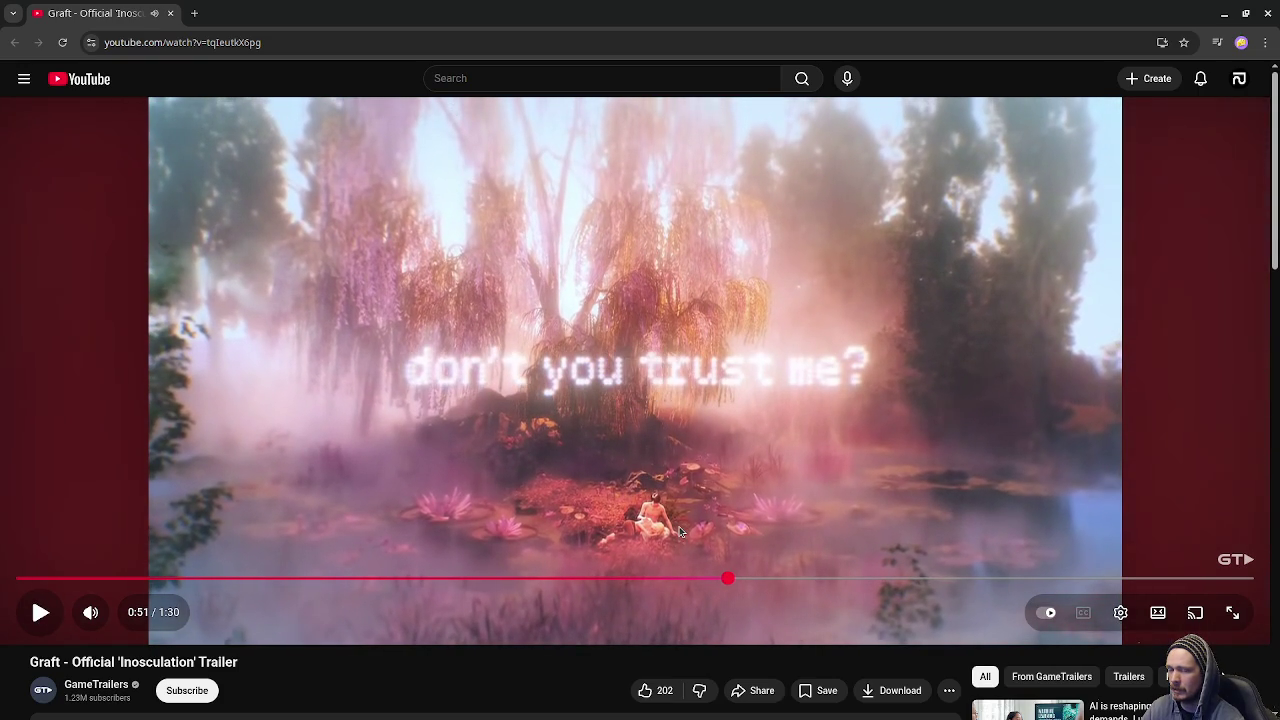
pyautogui.click(766, 500)
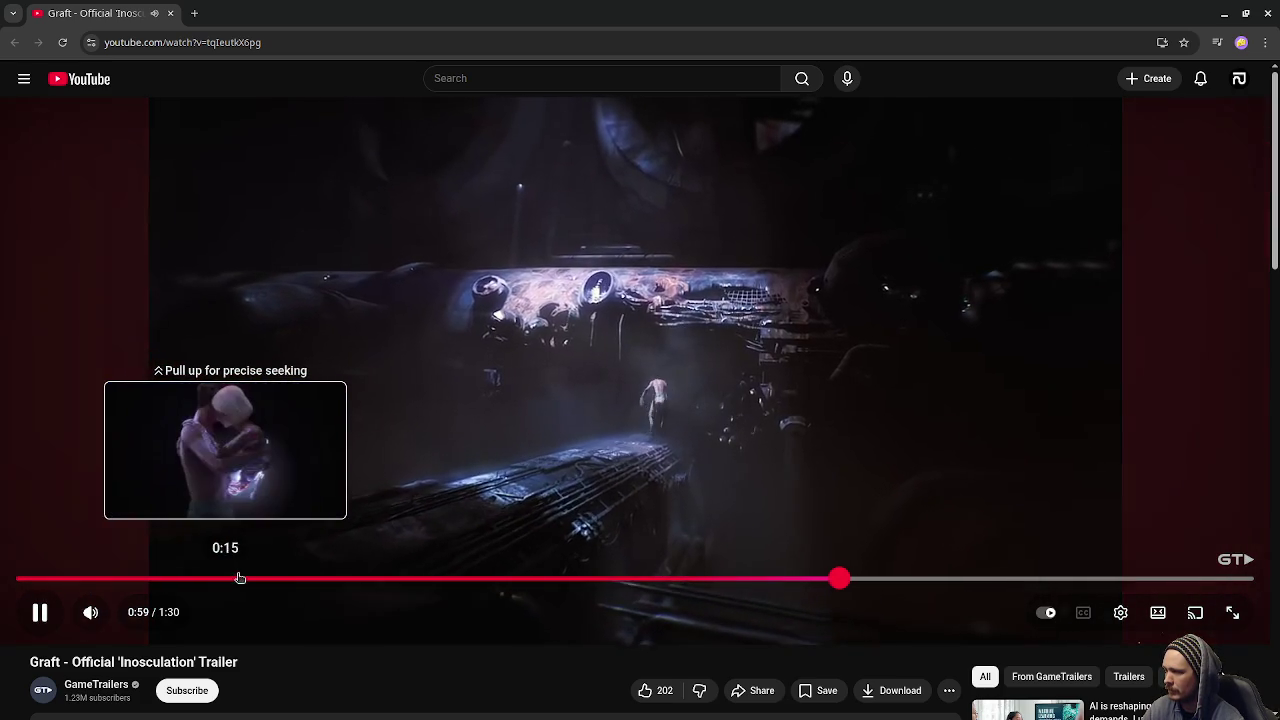
pyautogui.click(313, 571)
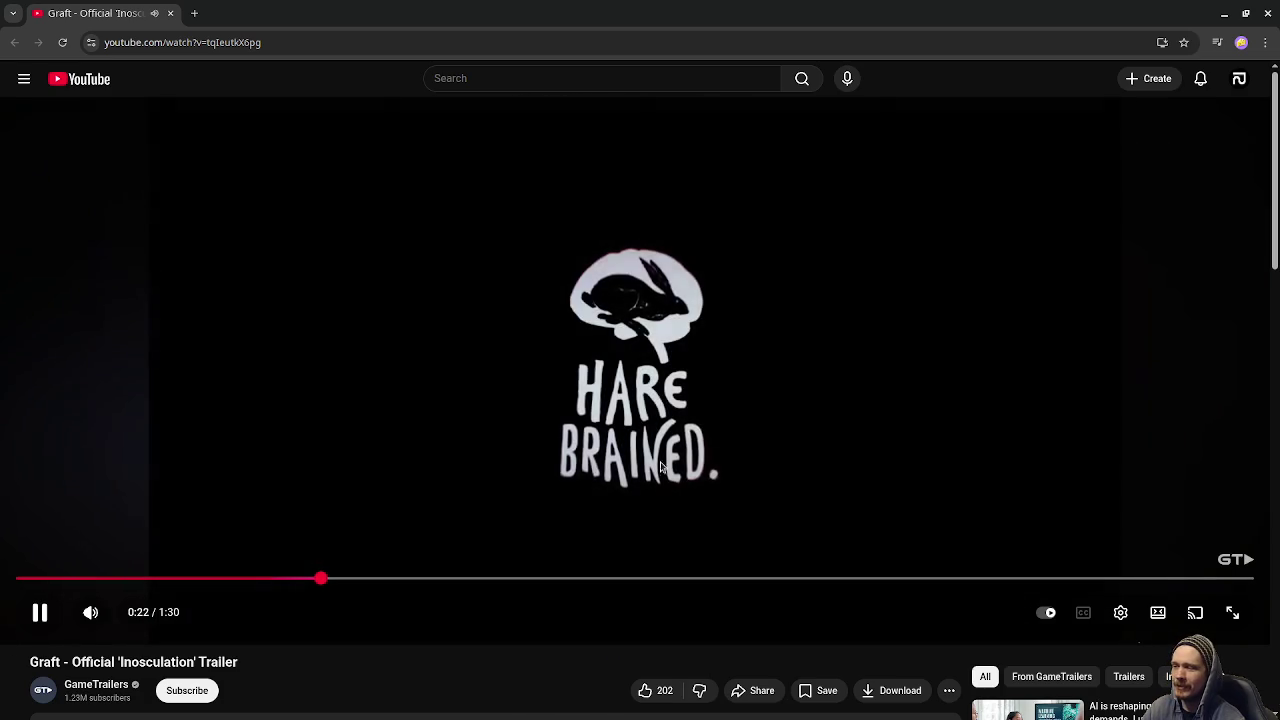
pyautogui.click(632, 507)
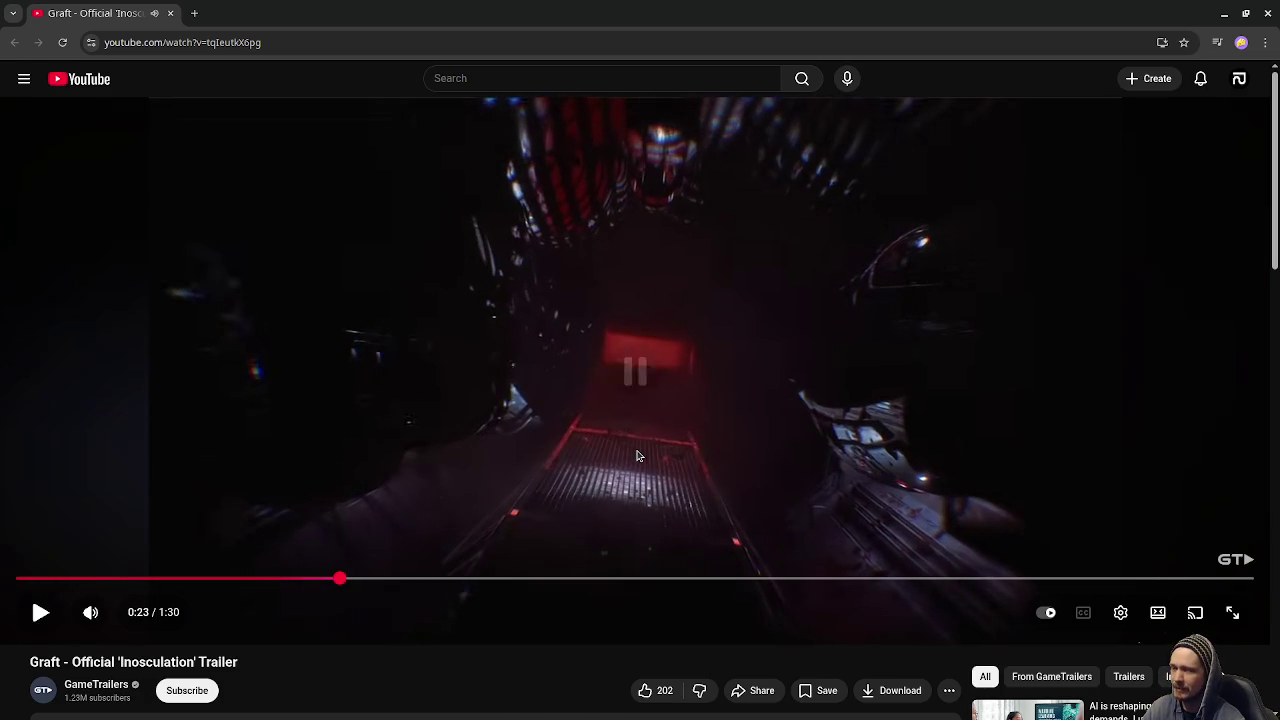
# Play on from 0:21, rewind to about 0:24, and leave the trailer paused at 0:34.
pyautogui.click(634, 465)
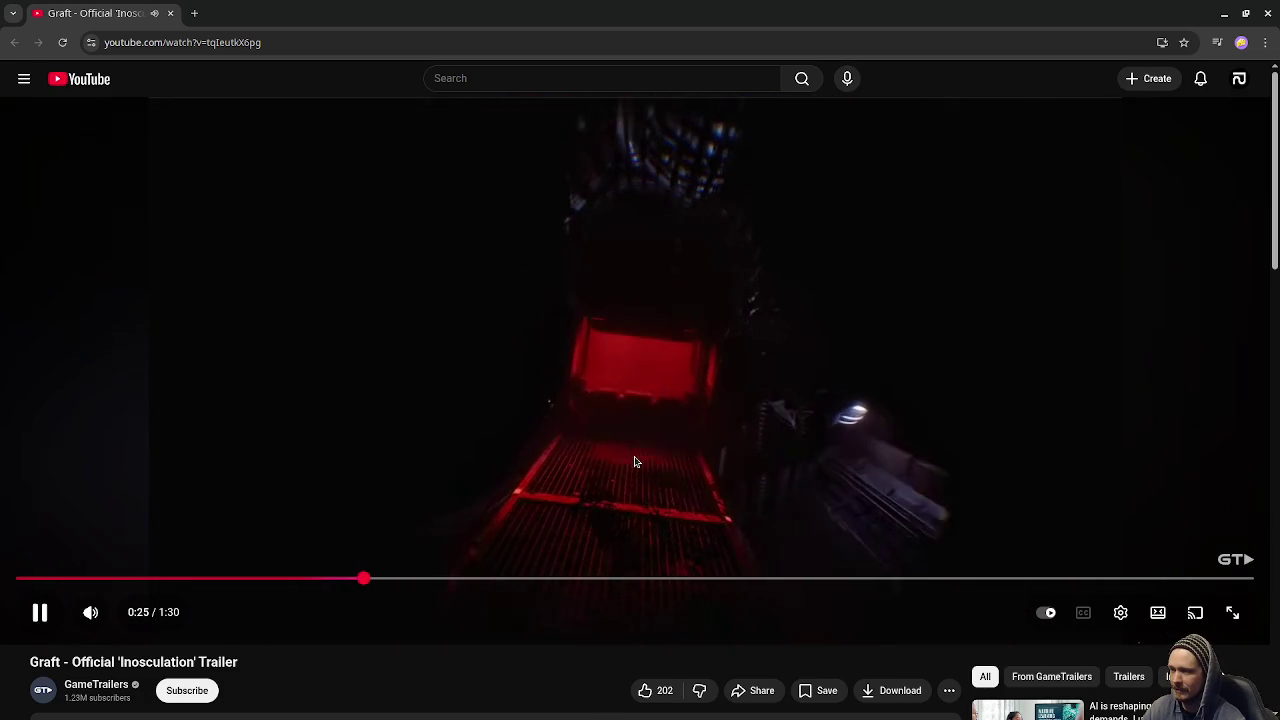
pyautogui.click(660, 451)
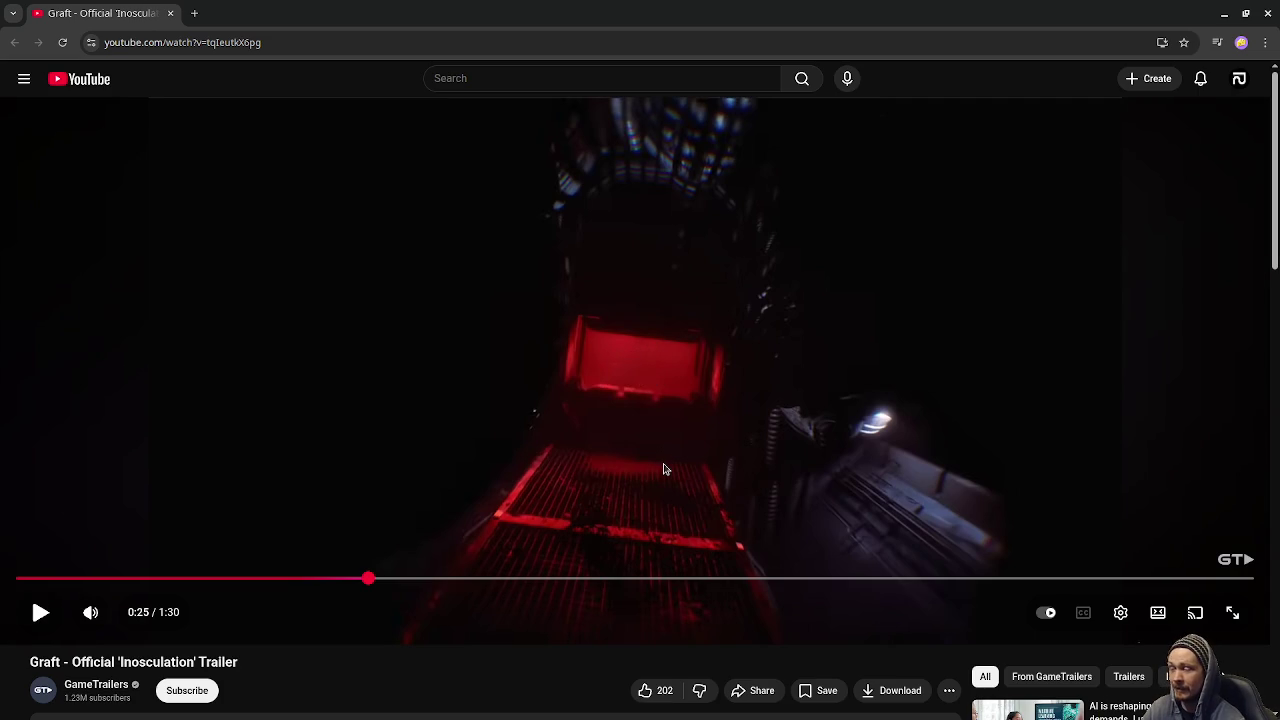
pyautogui.click(662, 470)
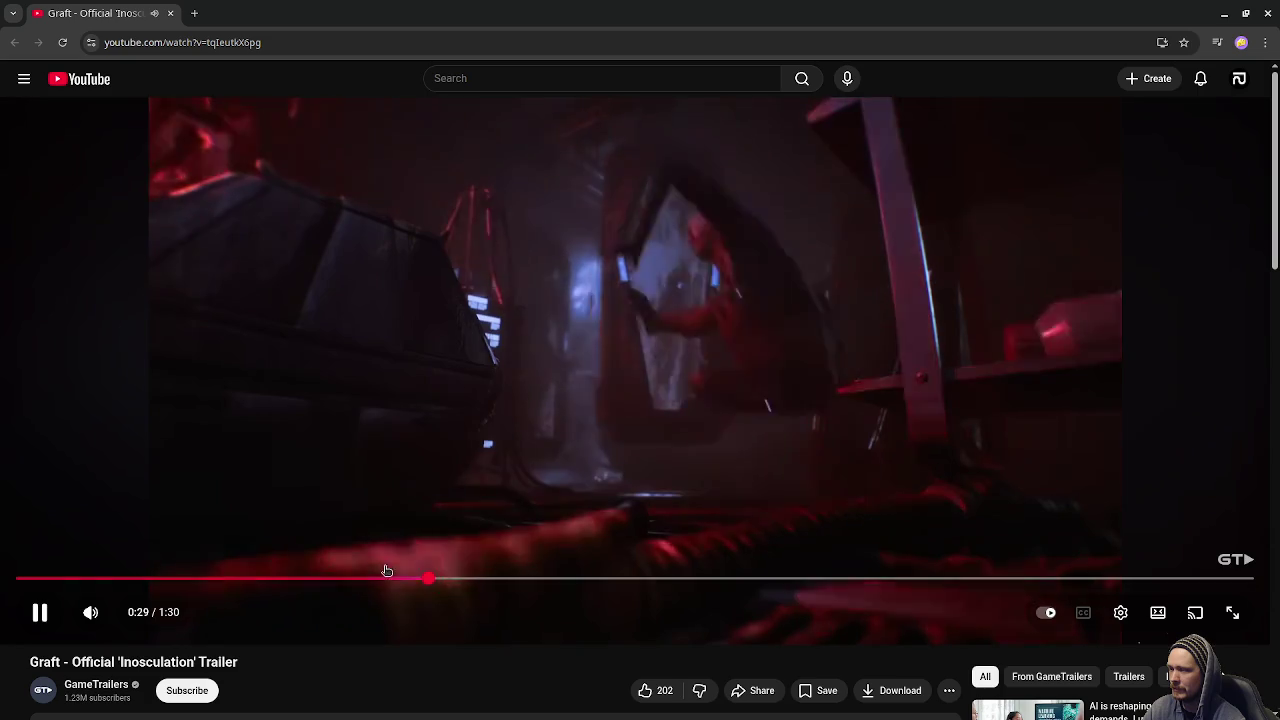
pyautogui.moveTo(386, 577); pyautogui.dragTo(358, 576)
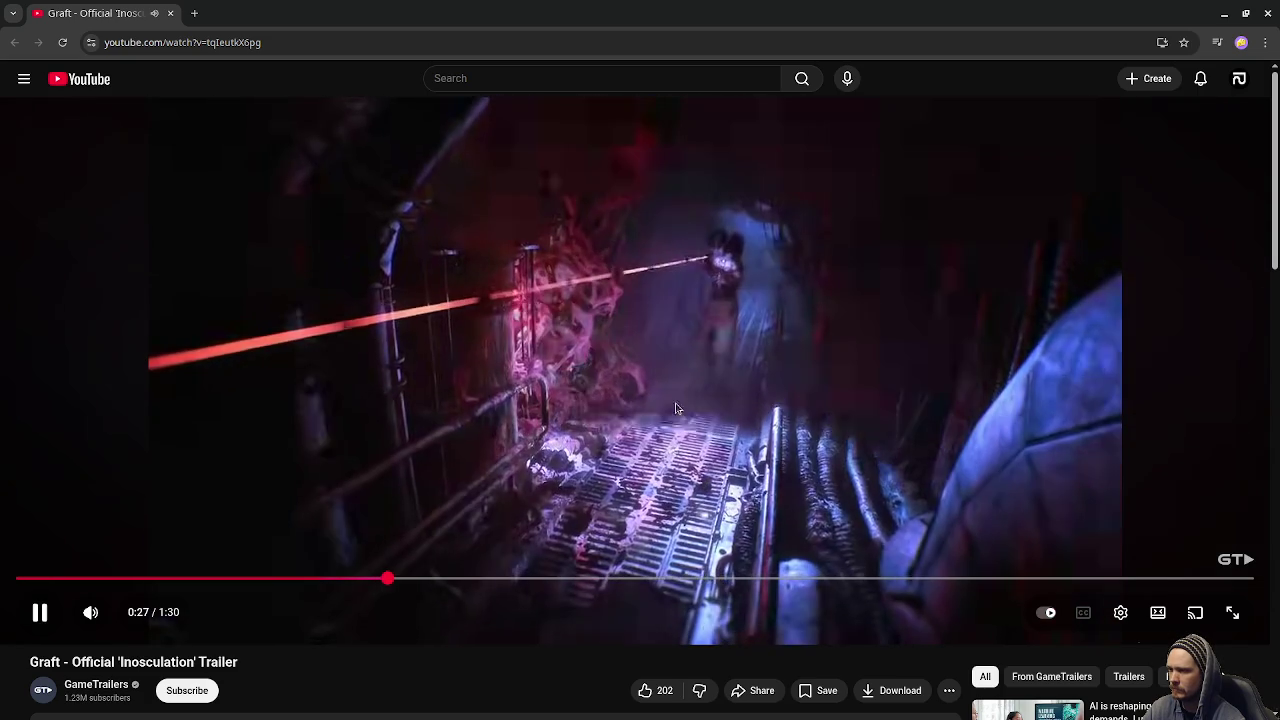
pyautogui.click(810, 175)
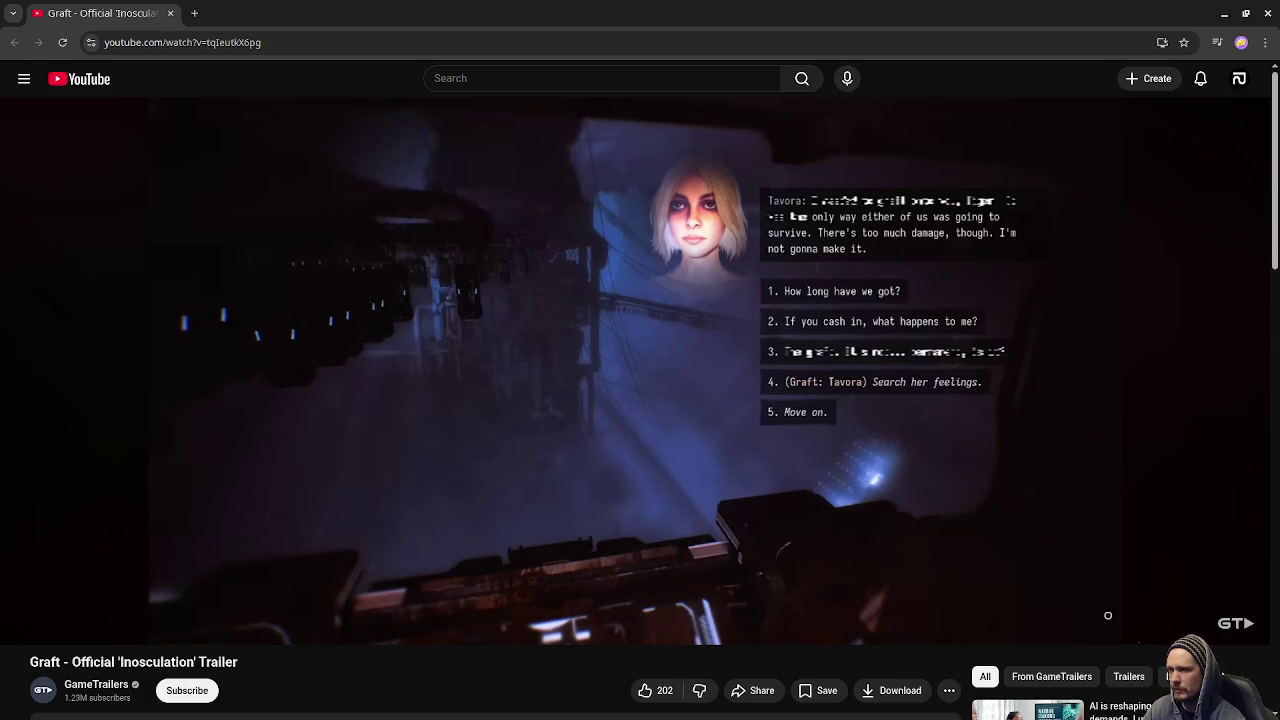
pyautogui.click(830, 425)
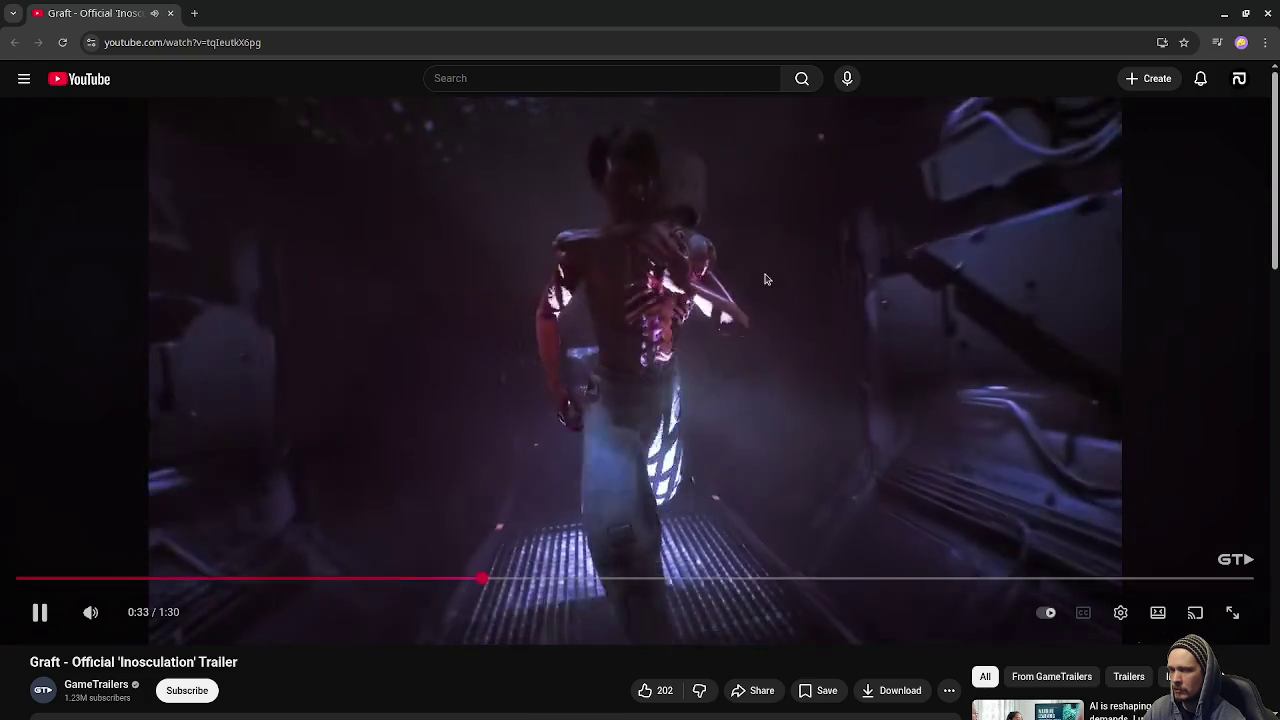
pyautogui.click(1148, 237)
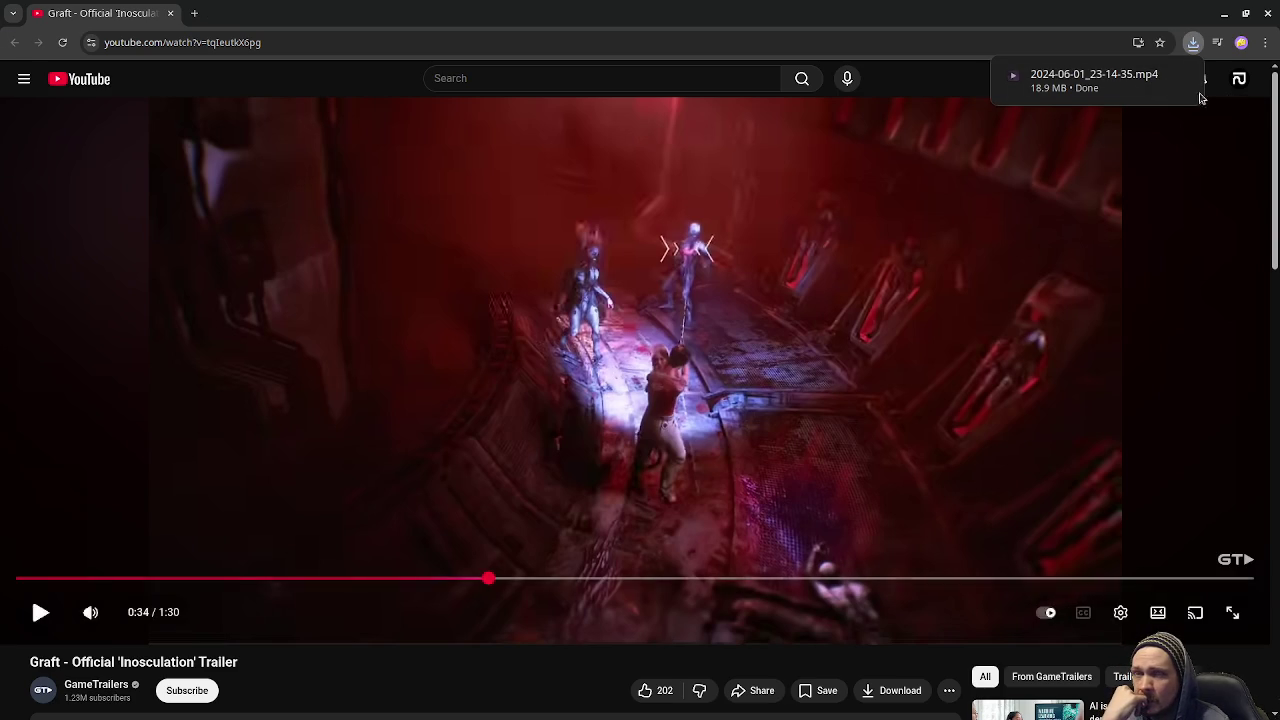
# Switch with Super+Page Up to the workspace with the notes and Godot Project Manager.
pyautogui.press('super+Page_Up')
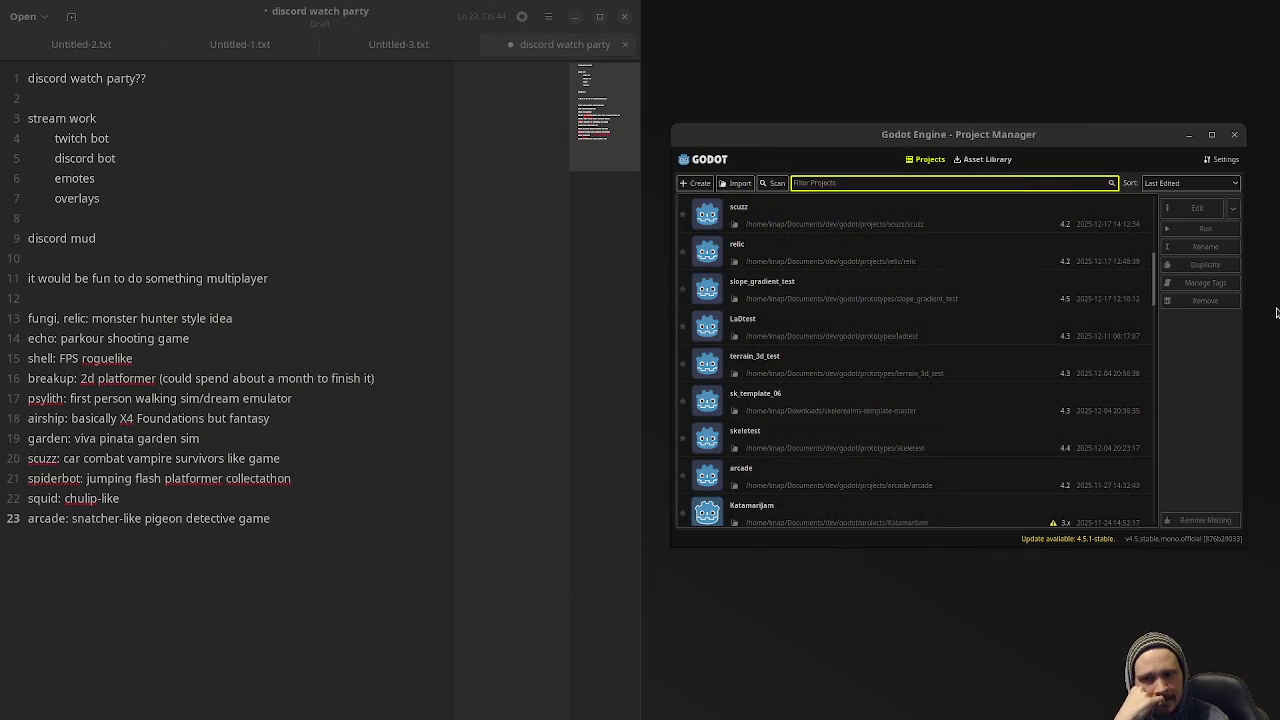
# Switch with Super+Page Down to the workspace showing Aseprite with mock3.aseprite.
pyautogui.press('super+Page_Down')
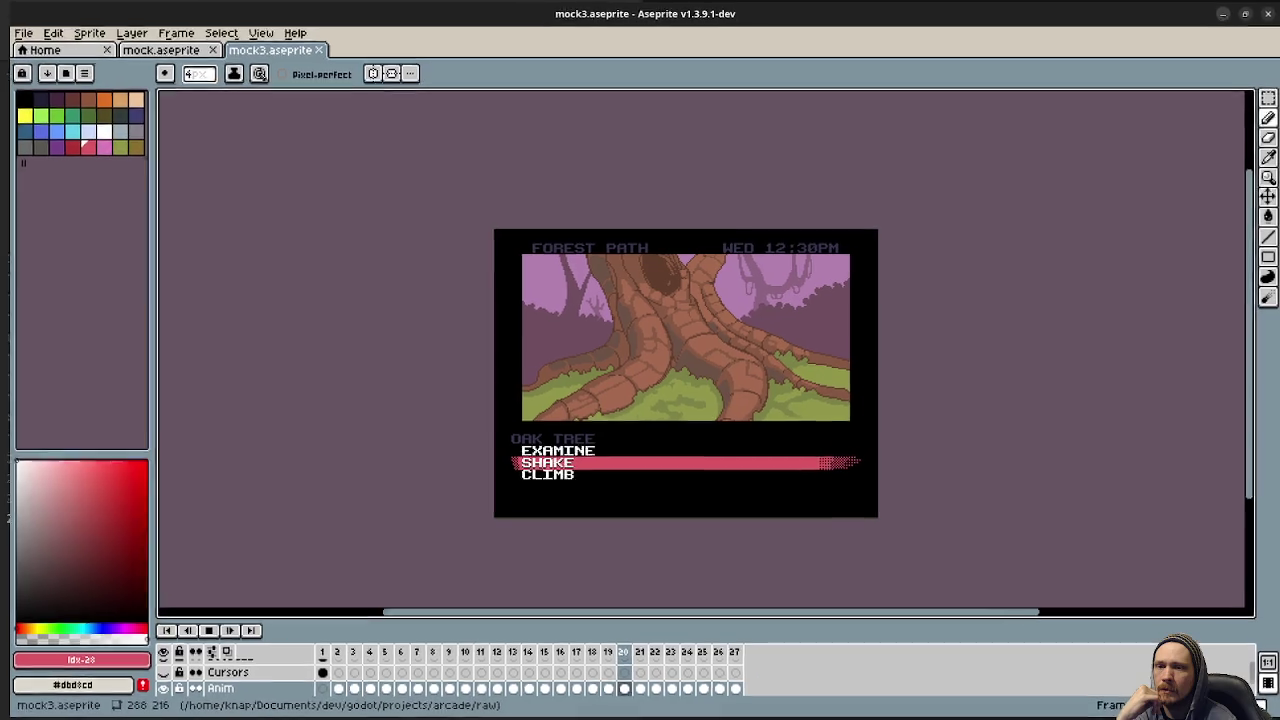
# Create a new 1600×1600 sprite with default settings and bucket-fill its canvas dark navy.
pyautogui.press('Right')
pyautogui.click(18, 32)
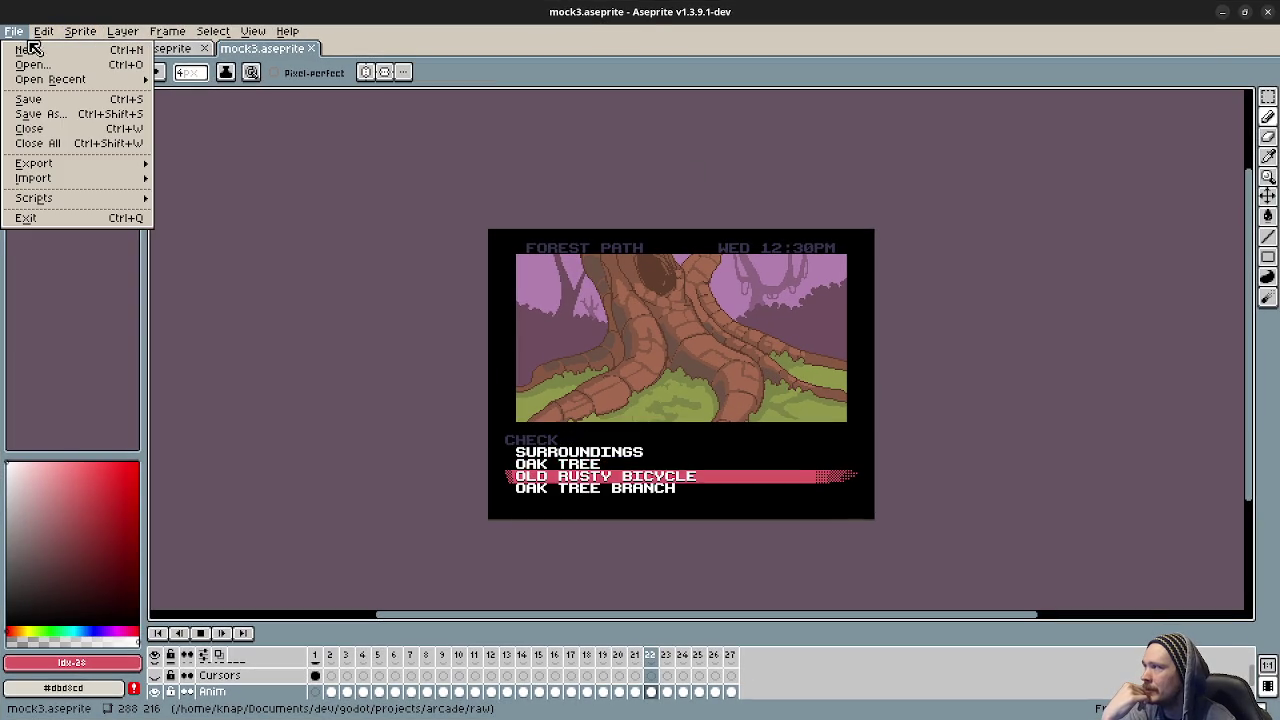
pyautogui.click(28, 49)
pyautogui.press('Return')
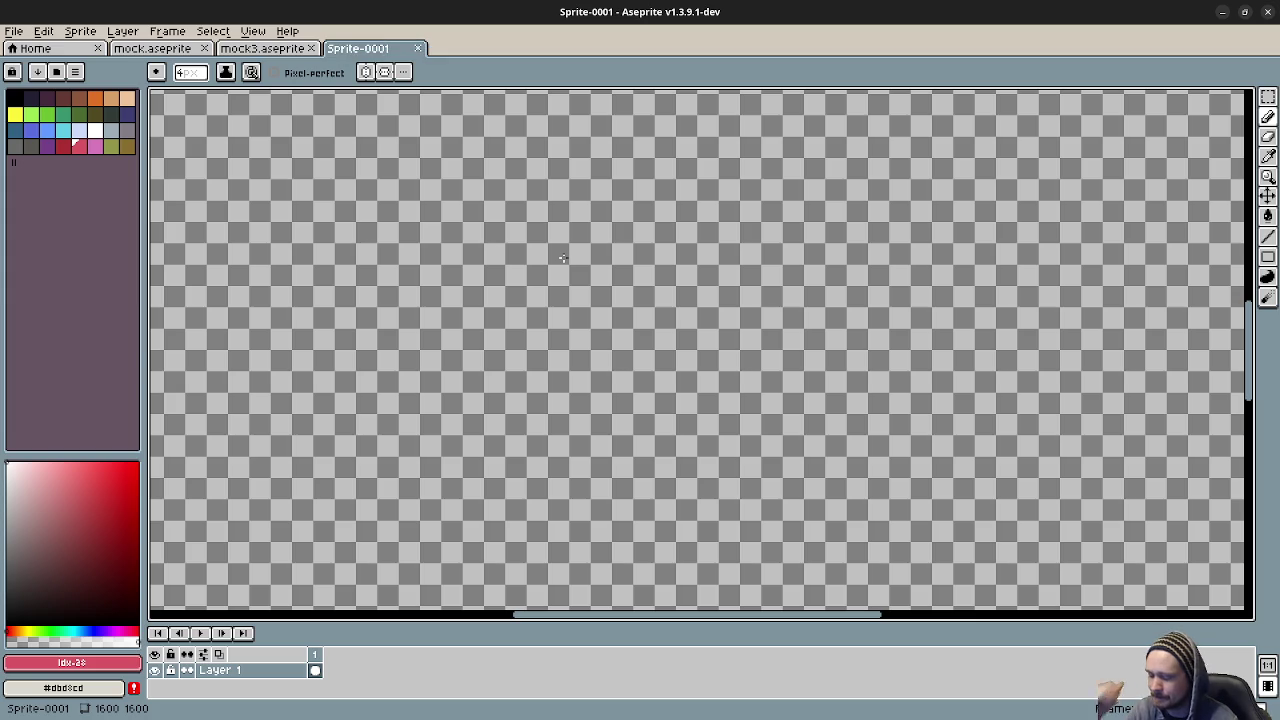
pyautogui.click(31, 98)
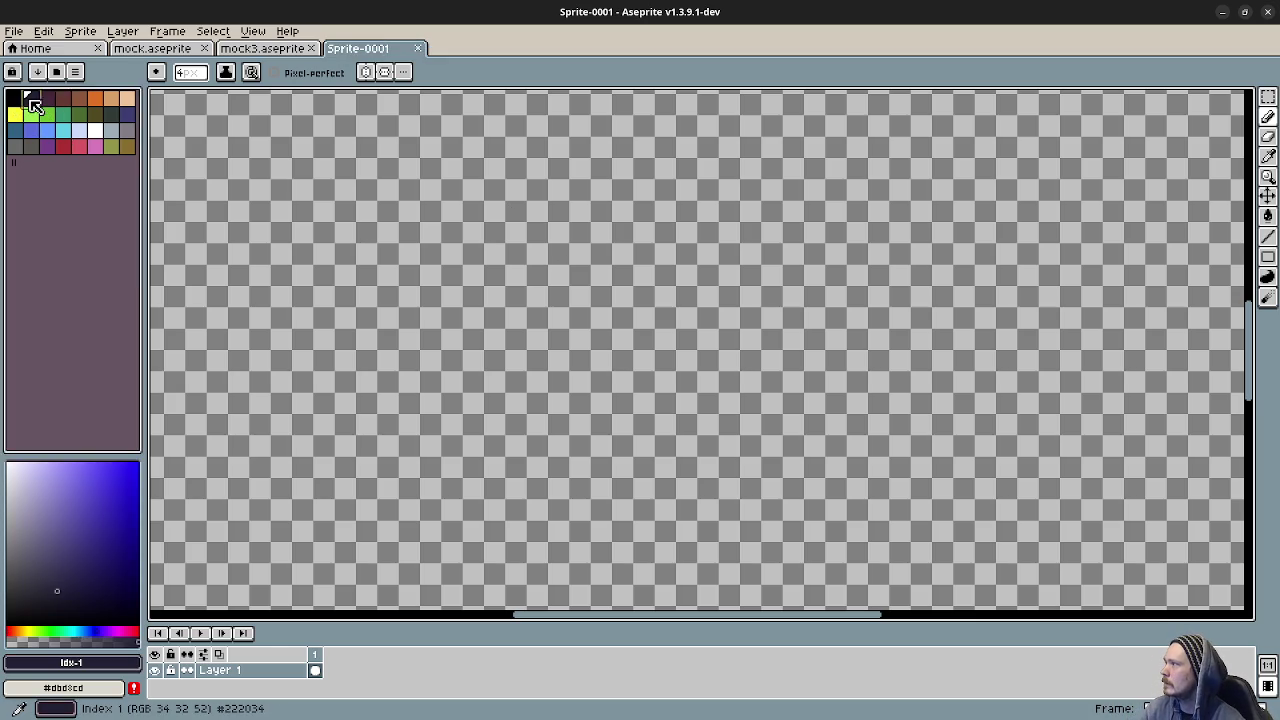
pyautogui.press('g')
pyautogui.click(246, 168)
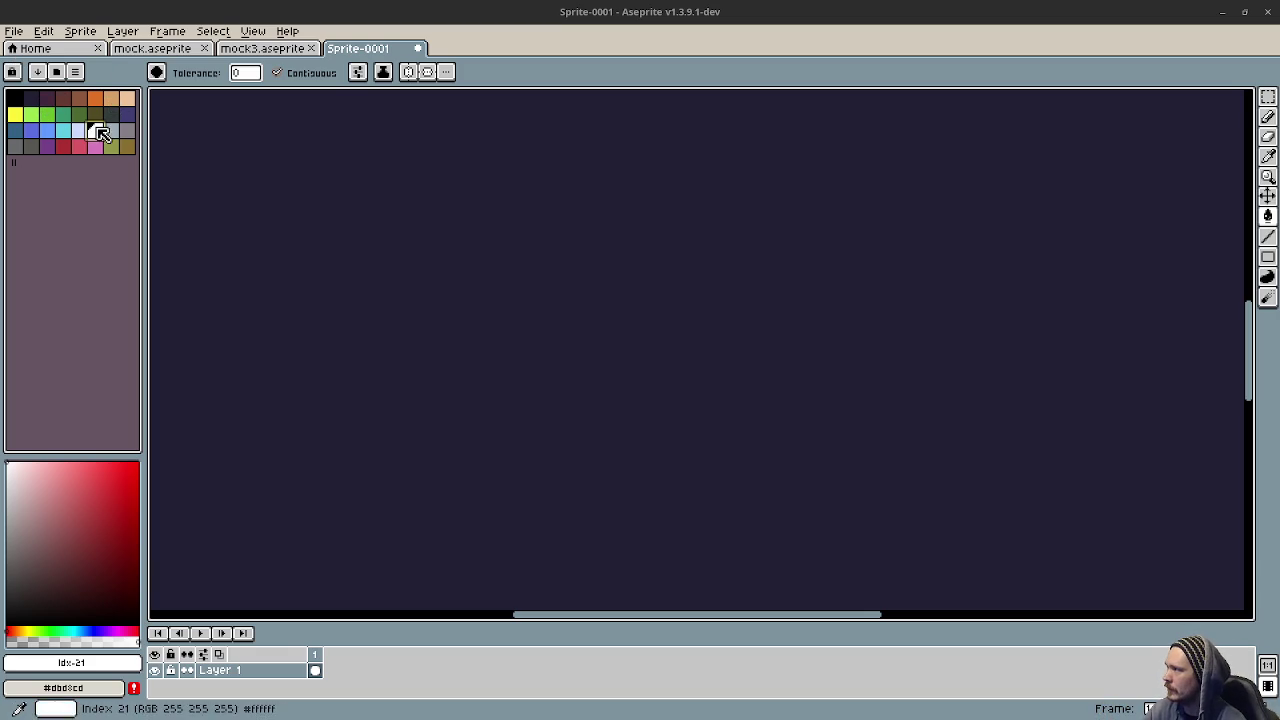
# Fill the canvas white, undo it back to dark navy, and select the Pencil.
pyautogui.click(648, 284)
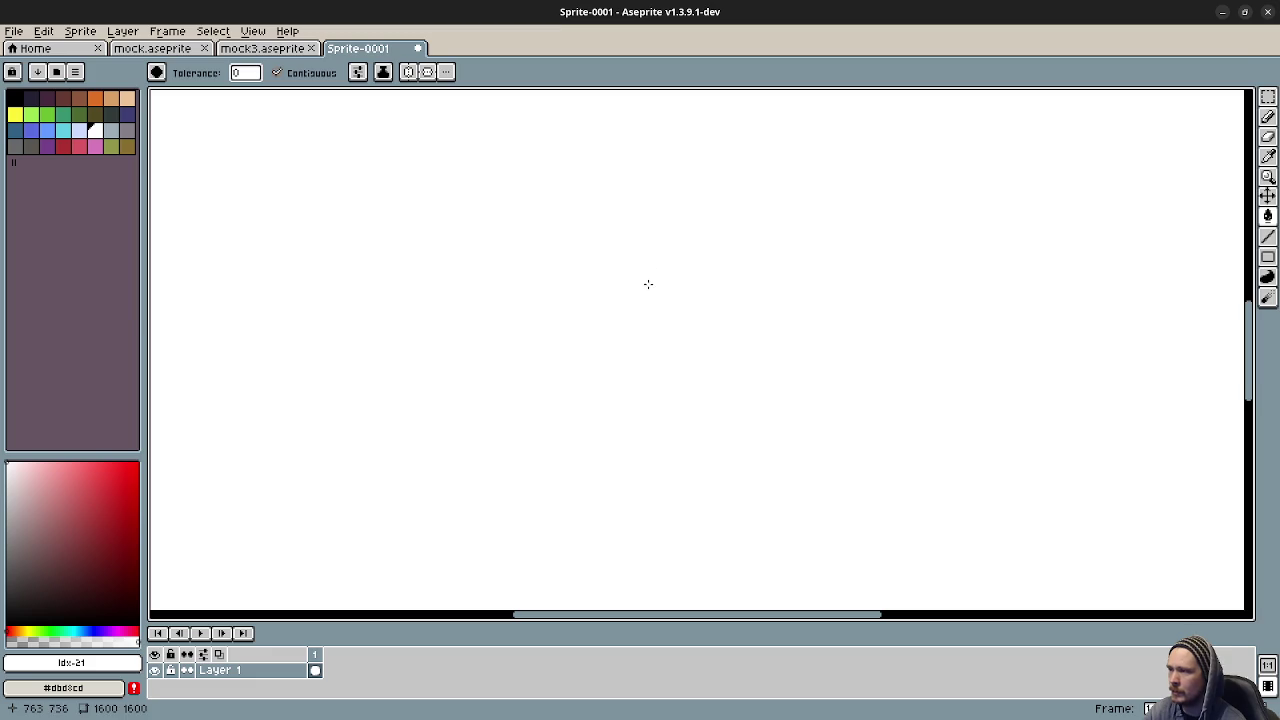
pyautogui.hotkey('ctrl', 'z')
pyautogui.press('b')
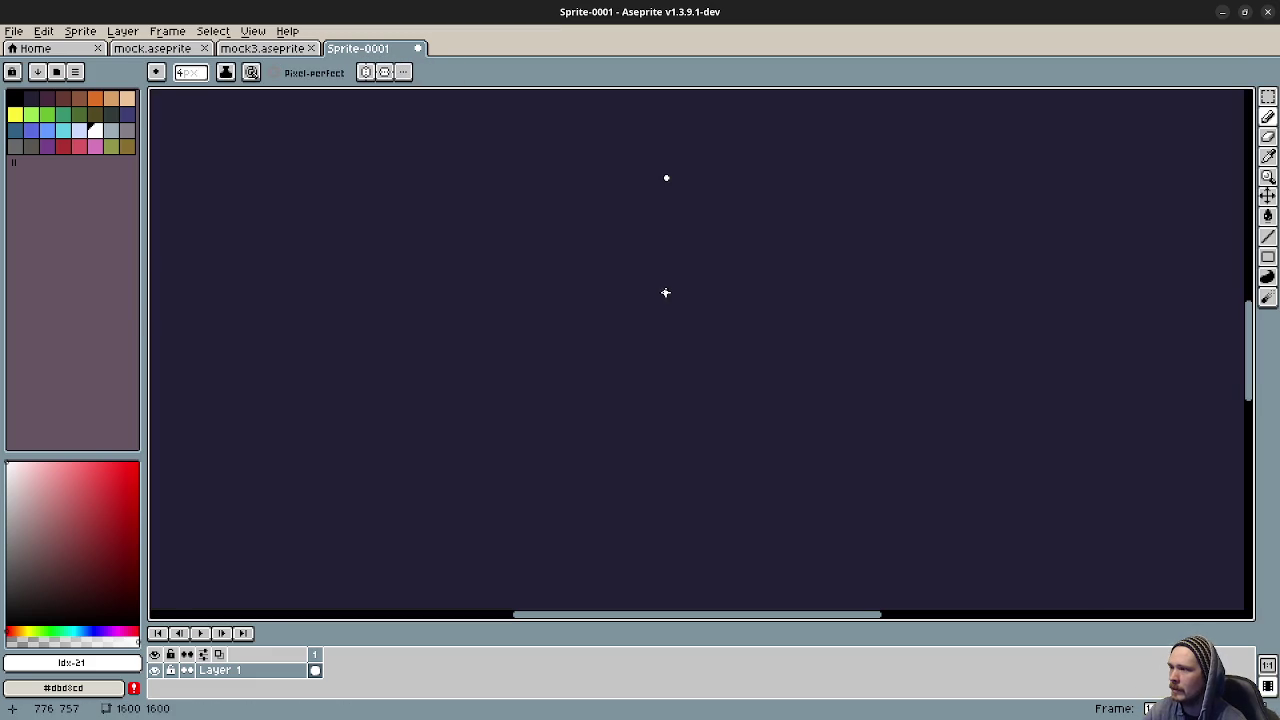
pyautogui.scroll(-3, 670, 296)
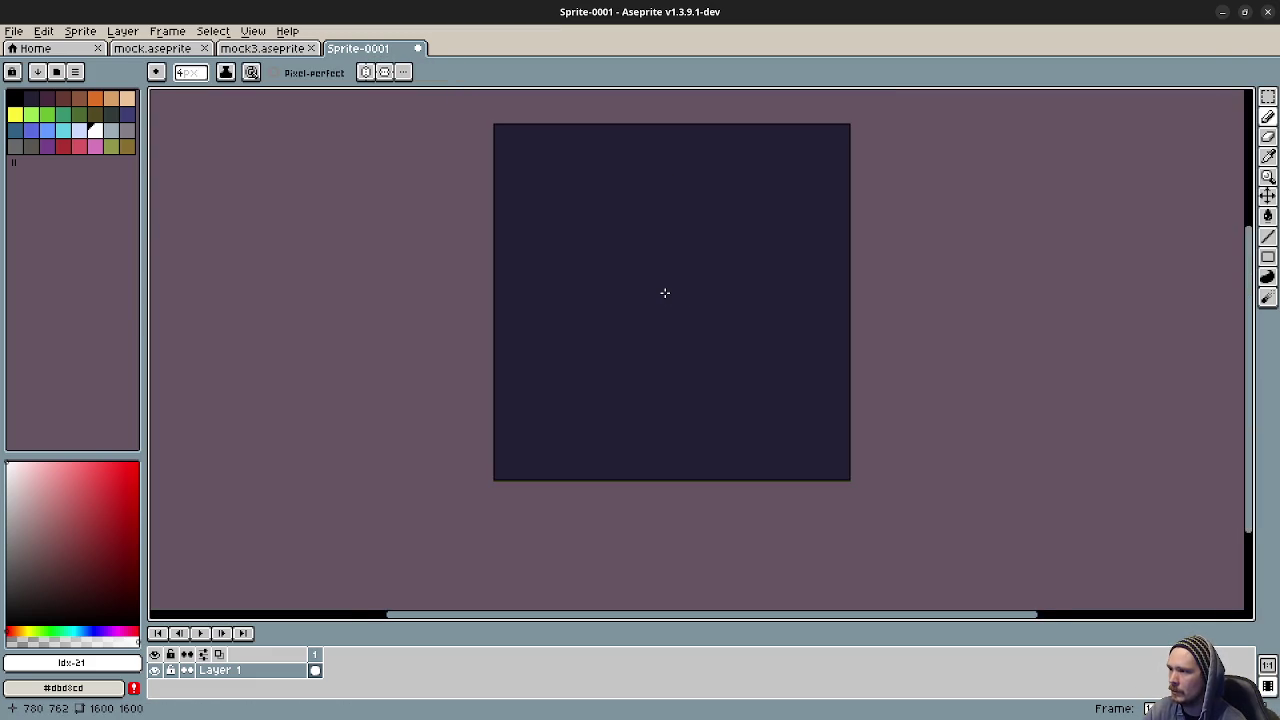
pyautogui.scroll(4, 665, 296)
pyautogui.press('v')
pyautogui.press('b')
# Draw two nested light L-shaped corner lines near the canvas centre.
pyautogui.click(652, 230)
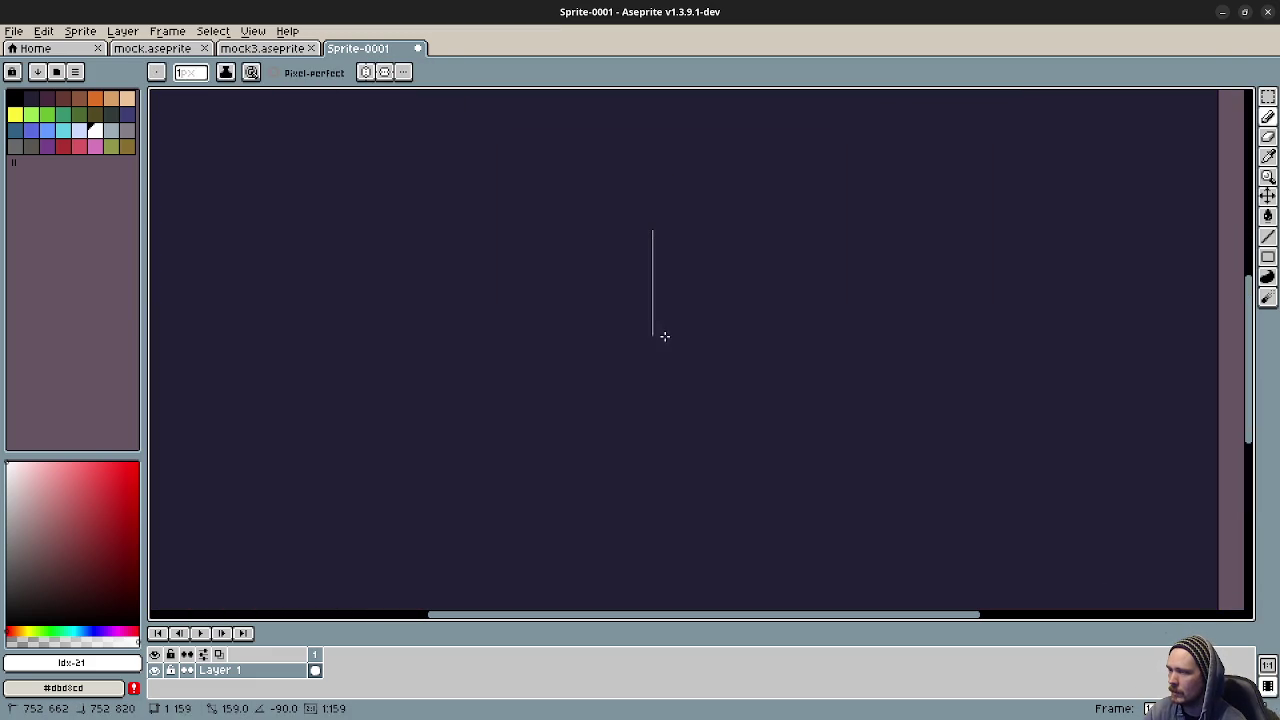
pyautogui.keyDown('shift'); pyautogui.click(652, 345); pyautogui.keyUp('shift')
pyautogui.keyDown('shift'); pyautogui.click(530, 345); pyautogui.keyUp('shift')
pyautogui.click(690, 228)
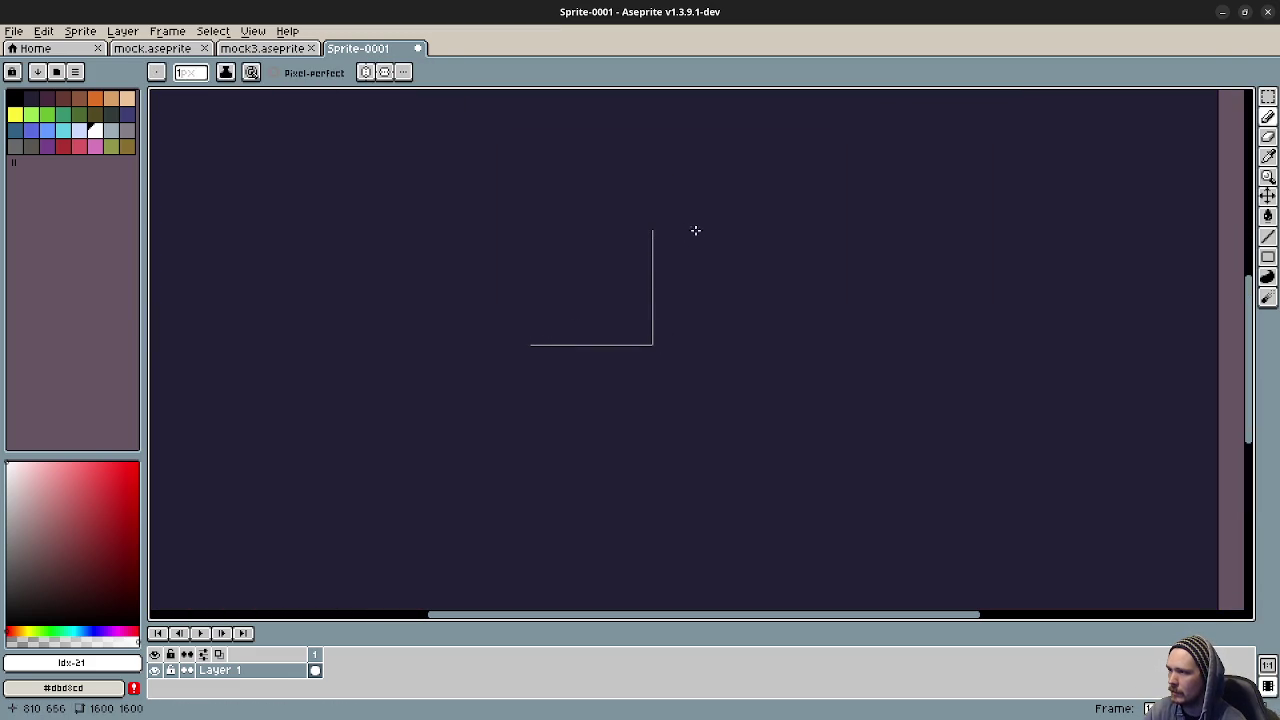
pyautogui.keyDown('shift'); pyautogui.click(686, 389); pyautogui.keyUp('shift')
pyautogui.keyDown('shift'); pyautogui.click(531, 389); pyautogui.keyUp('shift')
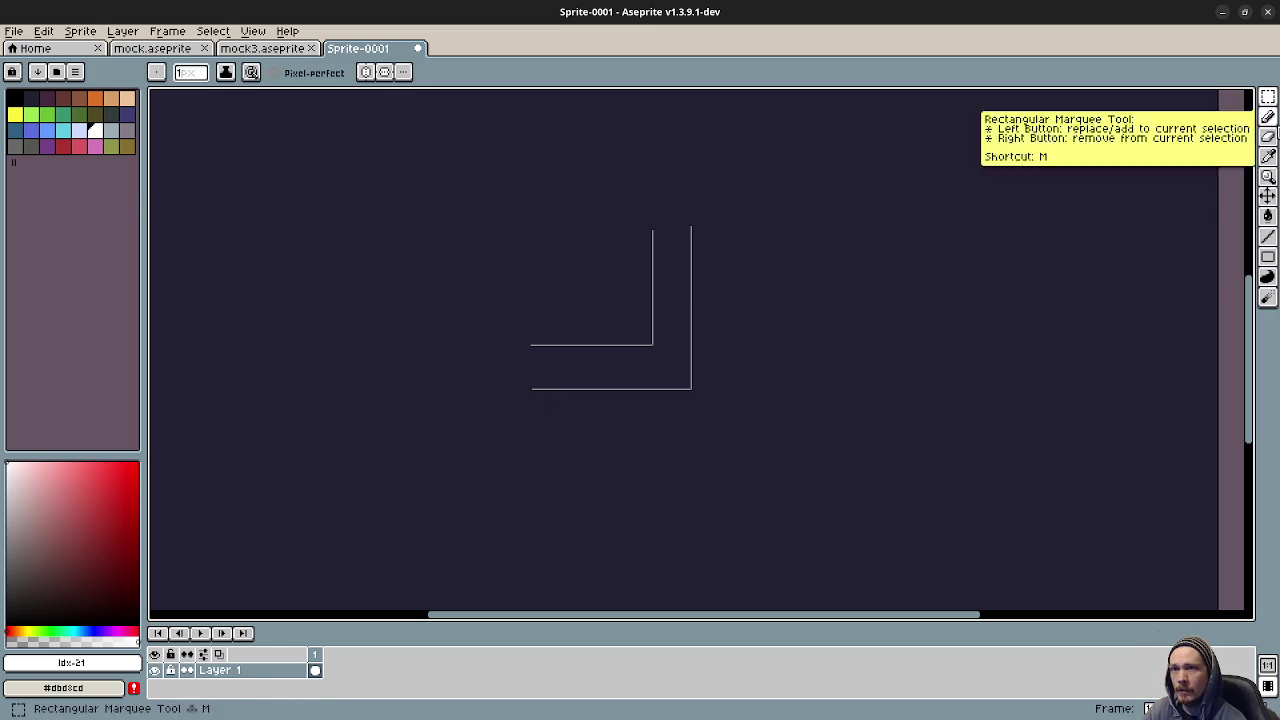
pyautogui.click(1268, 259)
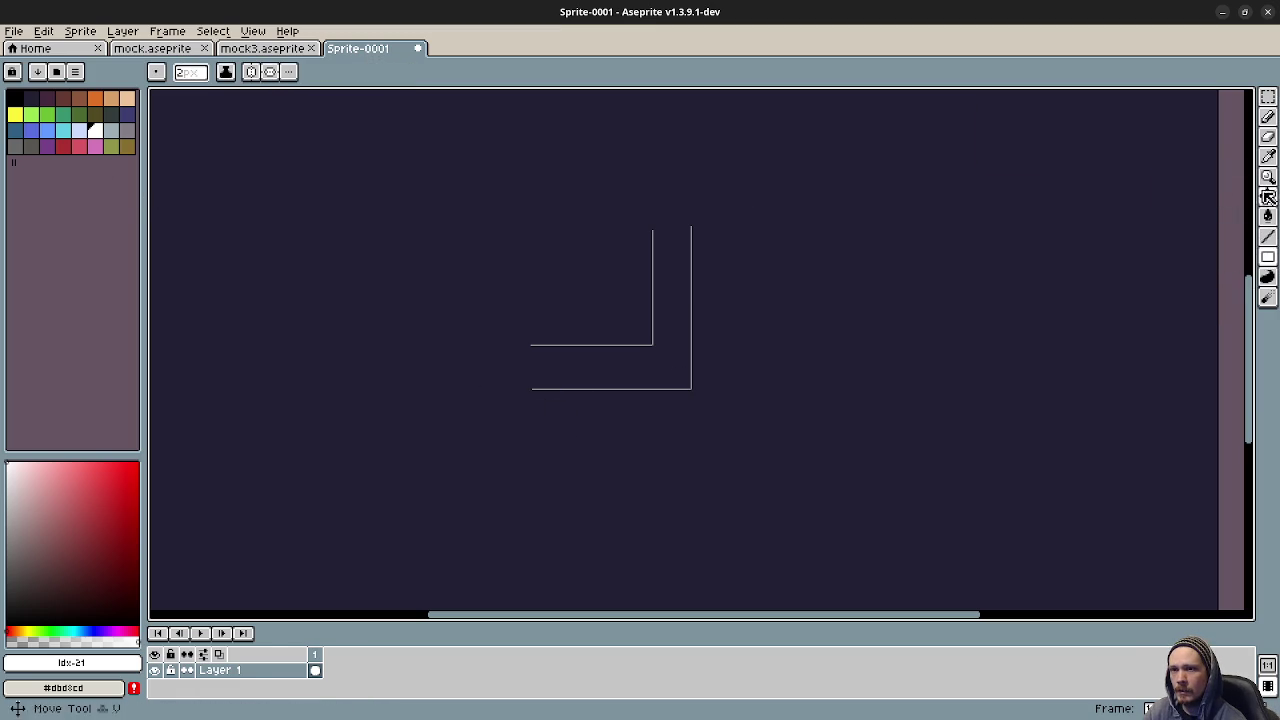